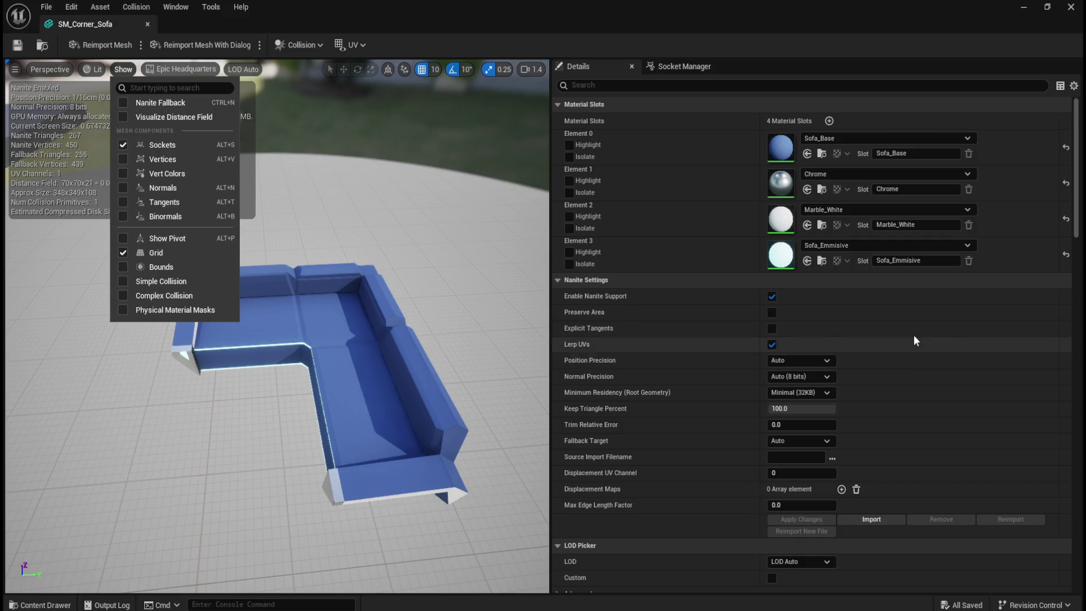
Step: Briefly show SM_Corner_Sofa's complex collision wireframe, then hide it and dismiss the Show menu
{"action": "left_click", "coordinate": [123, 296]}
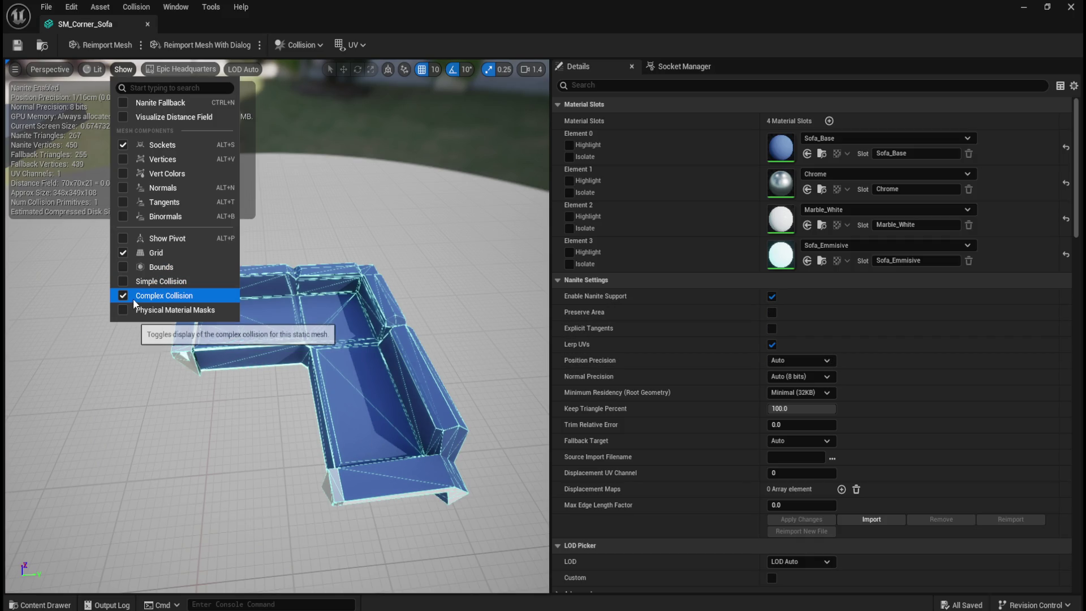
{"action": "left_click", "coordinate": [123, 295]}
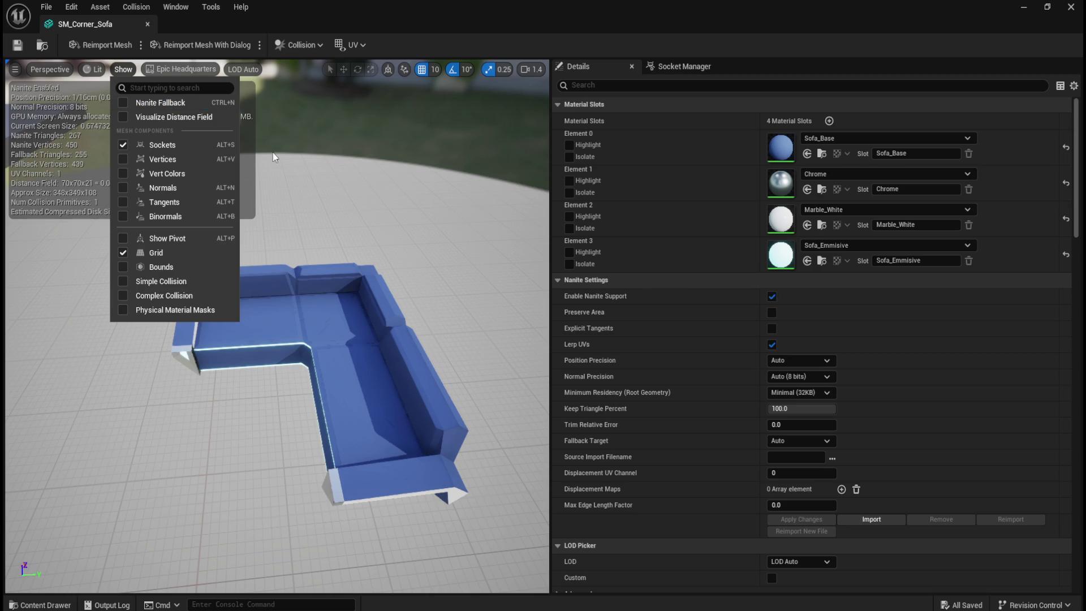
{"action": "left_click", "coordinate": [588, 223]}
Step: Set SM_Corner_Sofa's Collision Complexity to Use Complex Collision As Simple and close its editor
{"action": "scroll", "coordinate": [717, 163], "scroll_direction": "down", "scroll_amount": 3}
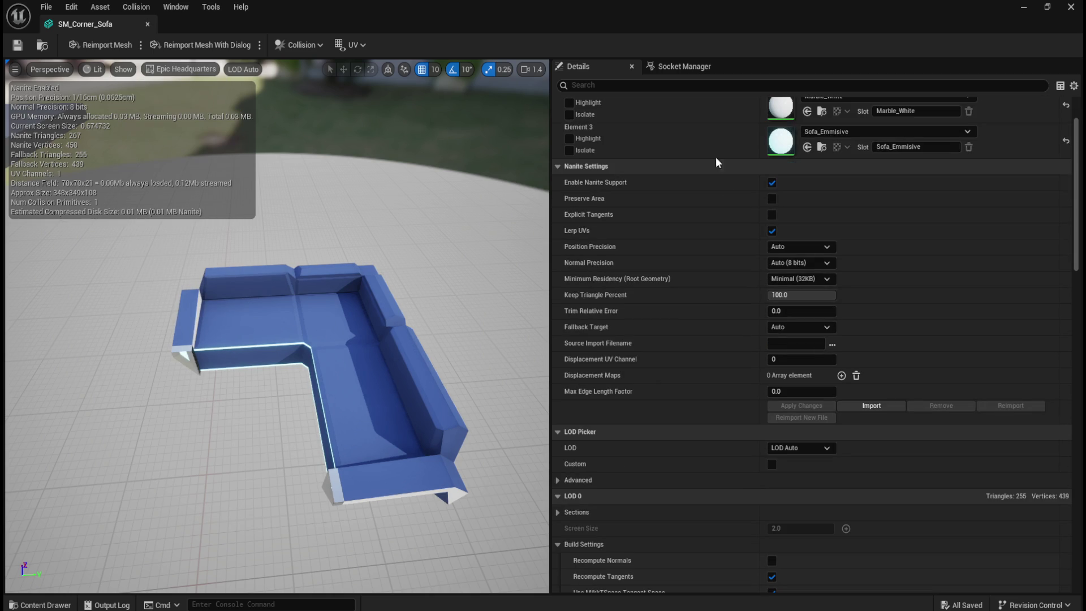
{"action": "type", "text": "comple"}
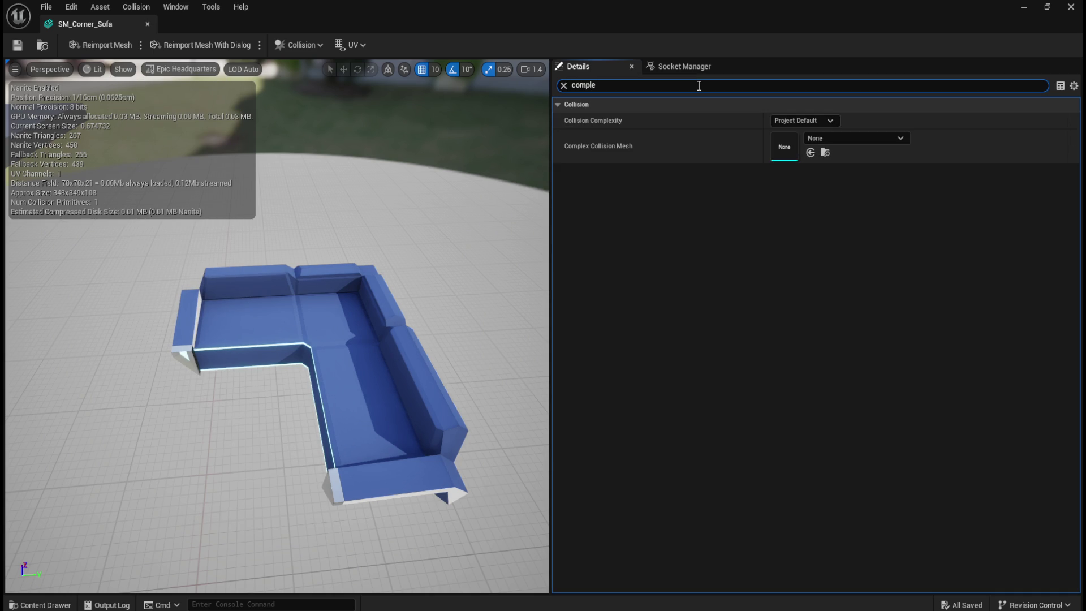
{"action": "left_click", "coordinate": [810, 121]}
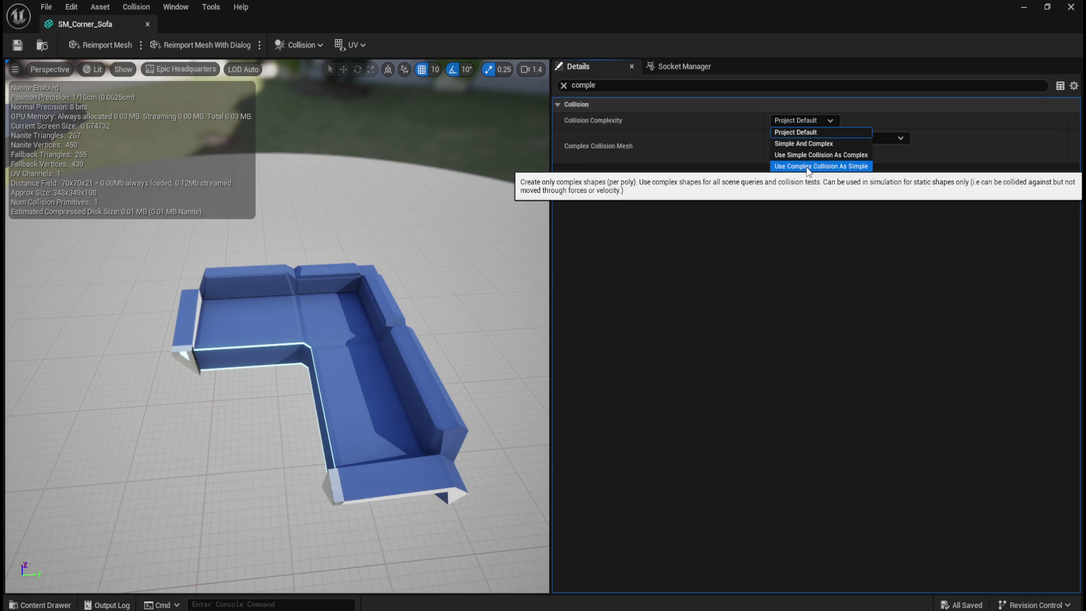
{"action": "left_click", "coordinate": [809, 166]}
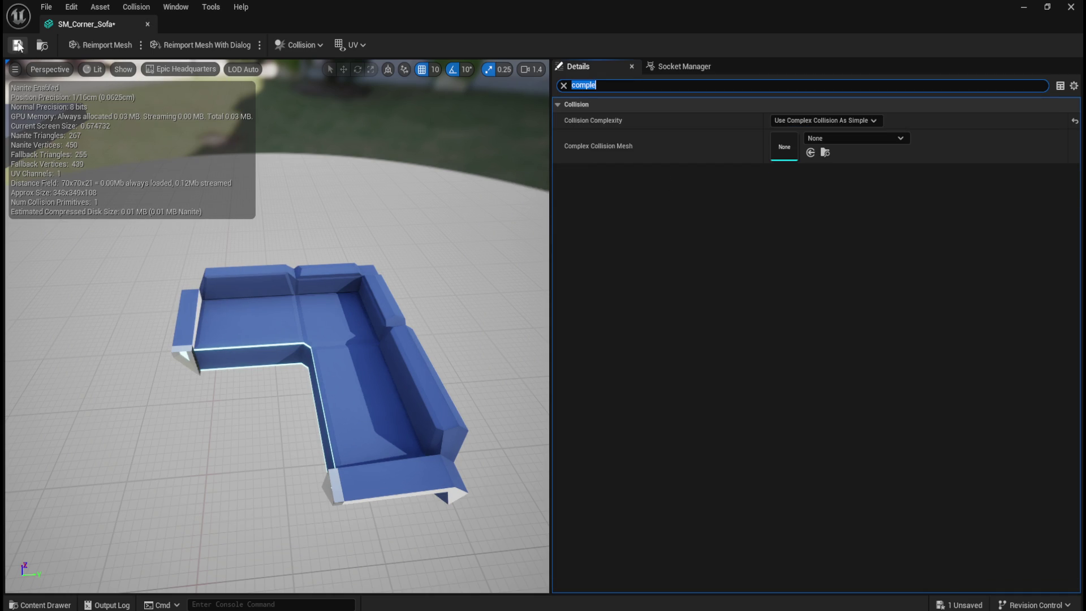
{"action": "left_click", "coordinate": [147, 23]}
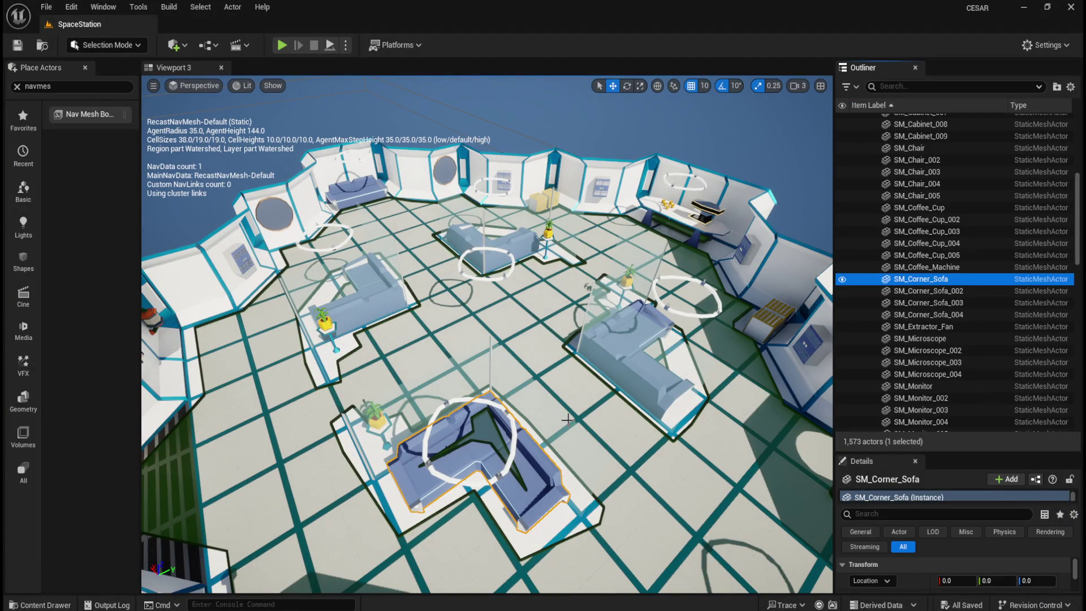
Step: Orbit over the station navmesh around the sofas, then focus the view on SM_Corner_Sofa
{"action": "left_click_drag", "start_coordinate": [566, 419], "coordinate": [566, 419]}
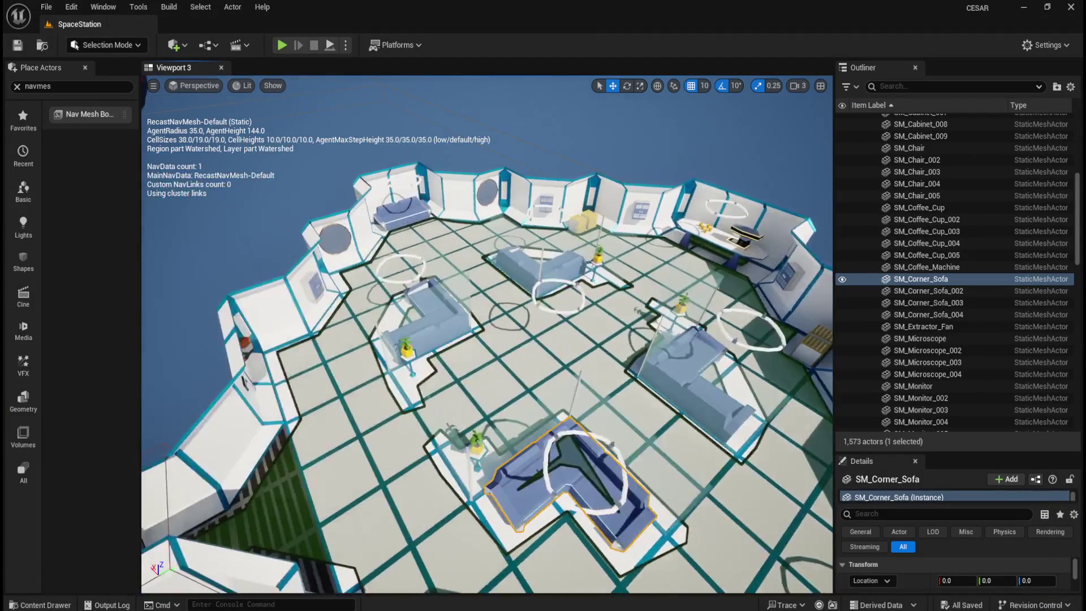
{"action": "left_click_drag", "start_coordinate": [480, 405], "coordinate": [480, 406]}
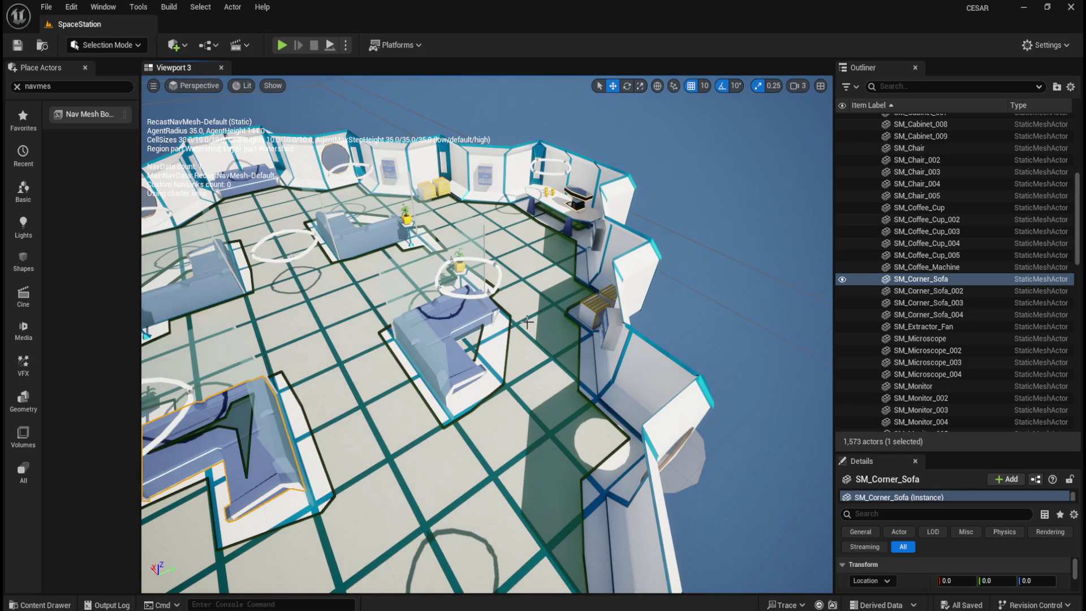
{"action": "key", "text": "f"}
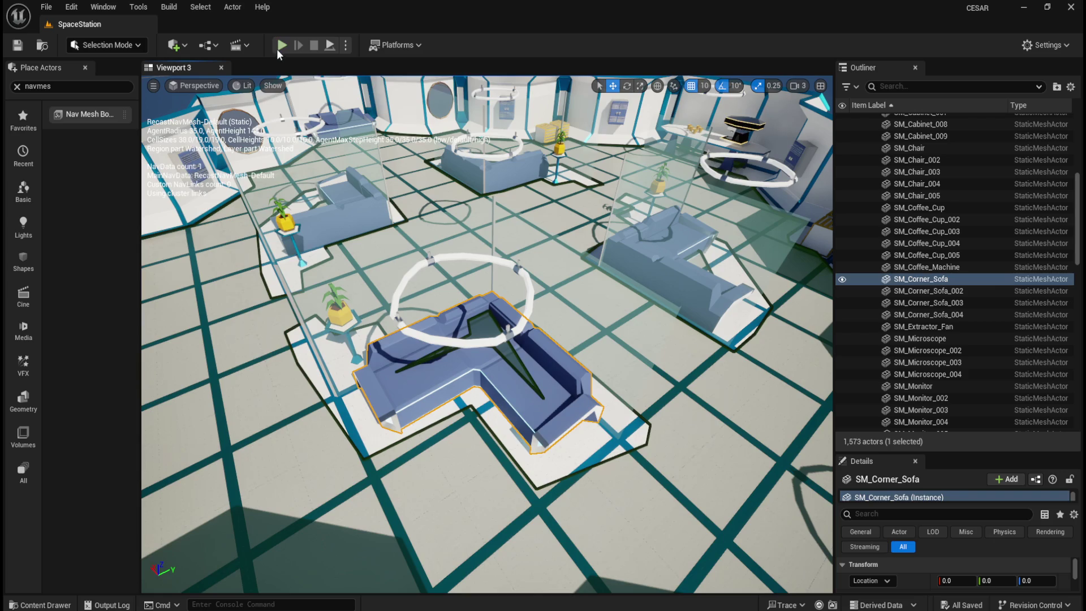
Step: Start Play-in-Editor and walk the player down the glass corridor and up onto a sofa
{"action": "key", "text": "alt+p"}
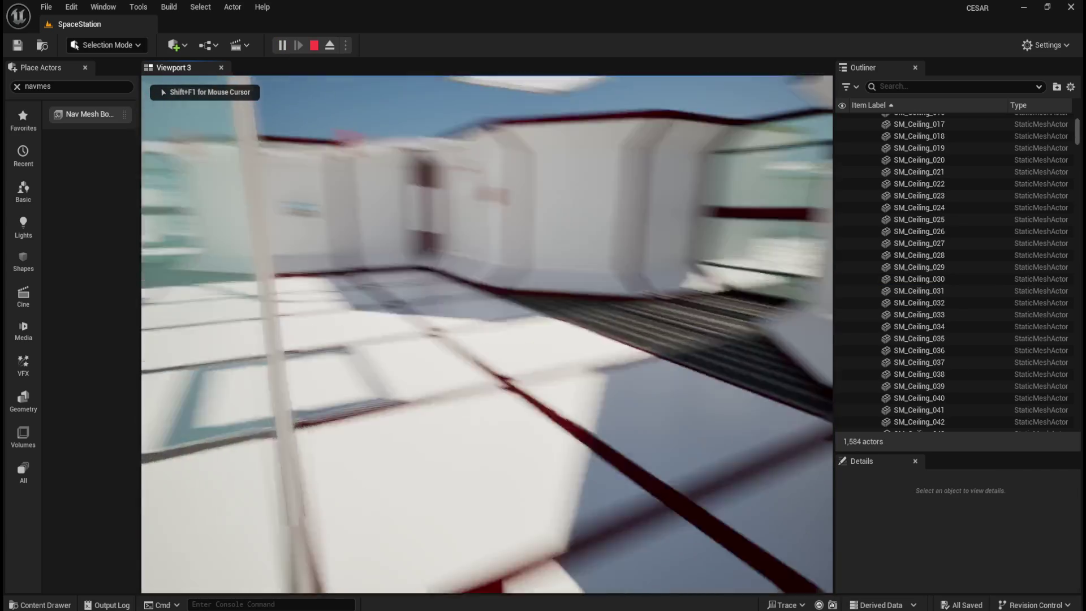
{"action": "key", "text": "w"}
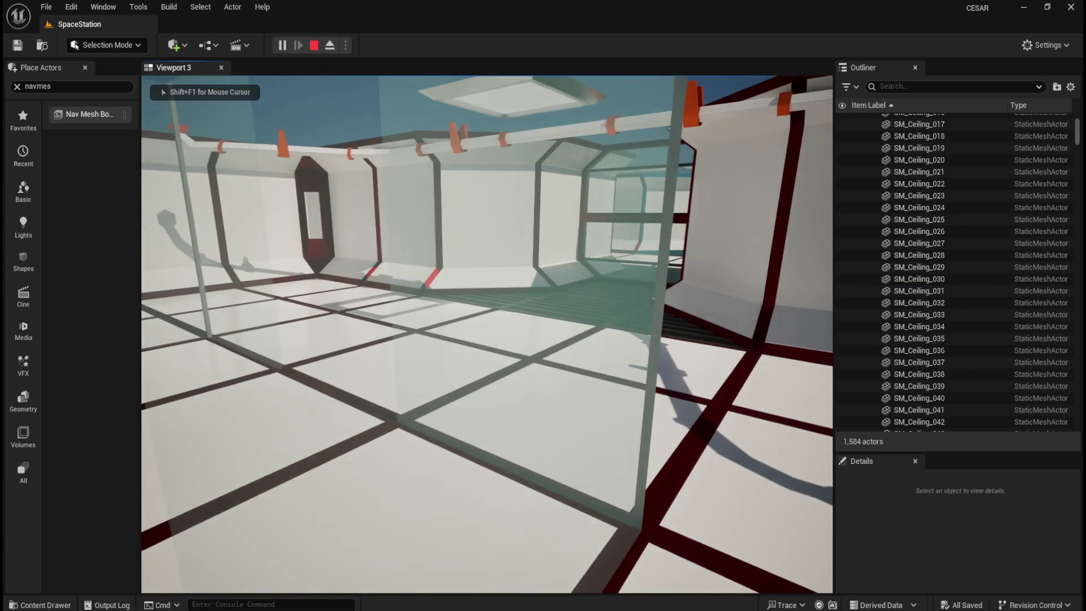
{"action": "key", "text": "w"}
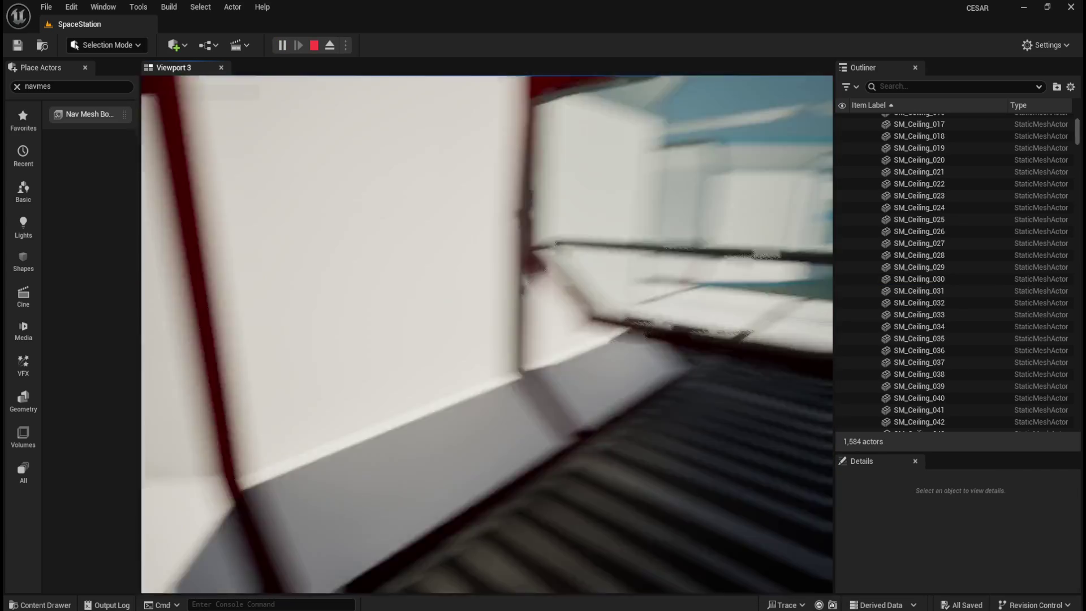
{"action": "key", "text": "w"}
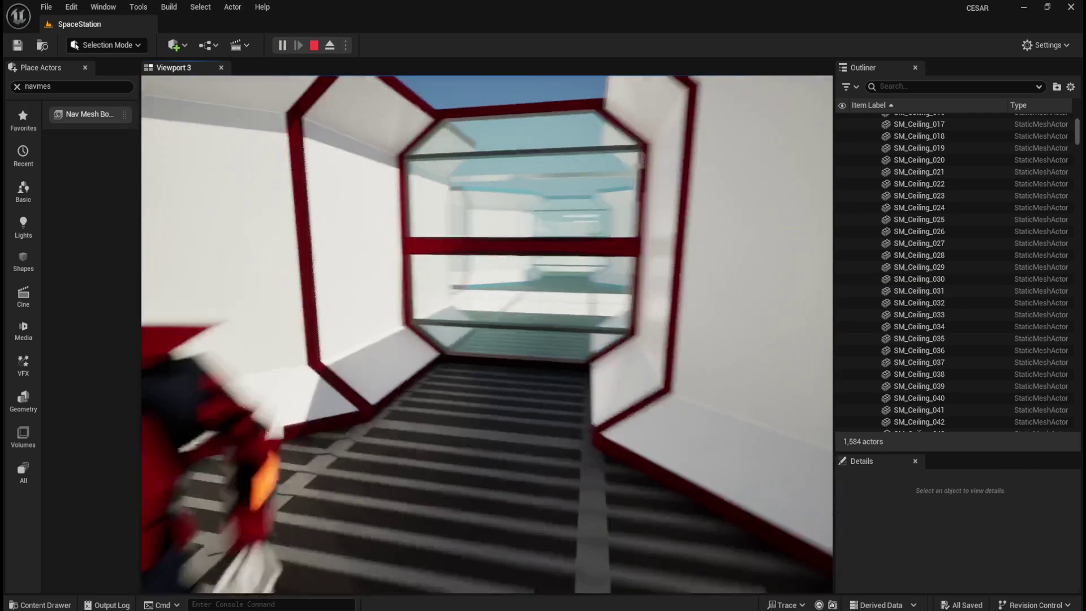
{"action": "key", "text": "w"}
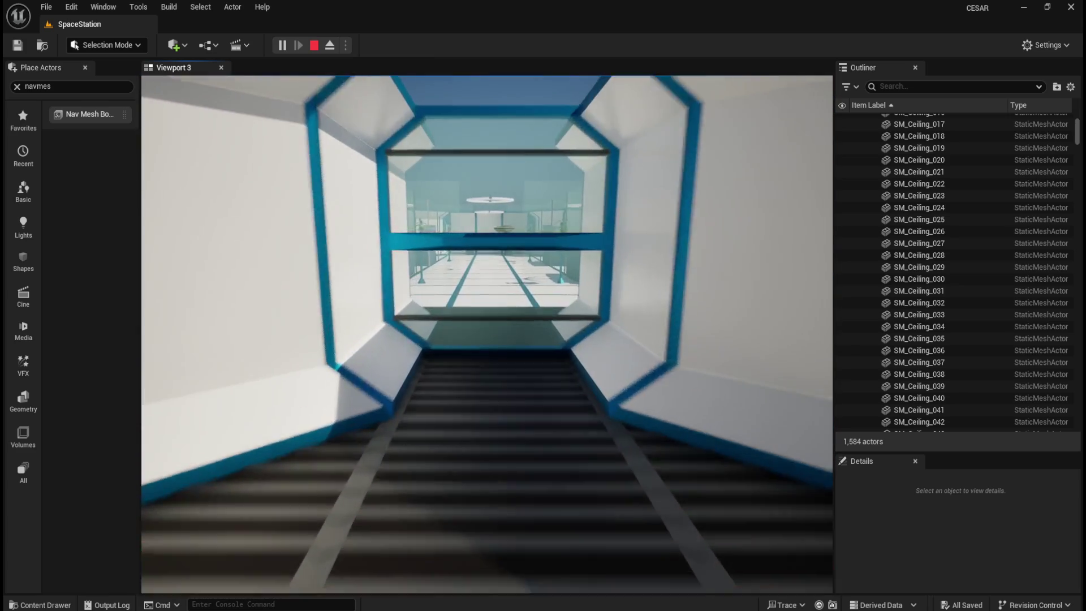
{"action": "key", "text": "w"}
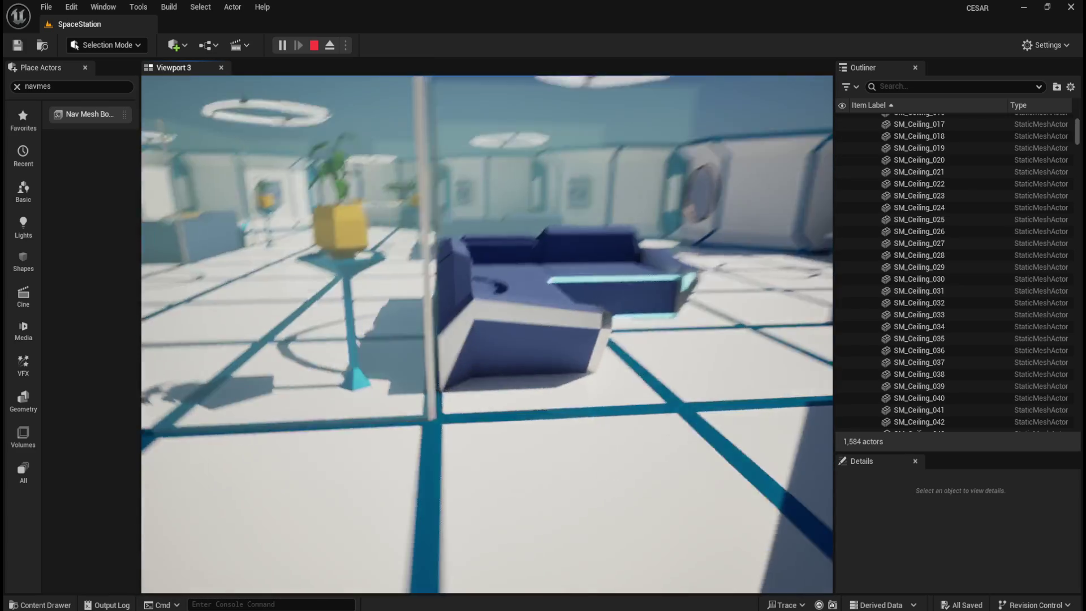
{"action": "key", "text": "w"}
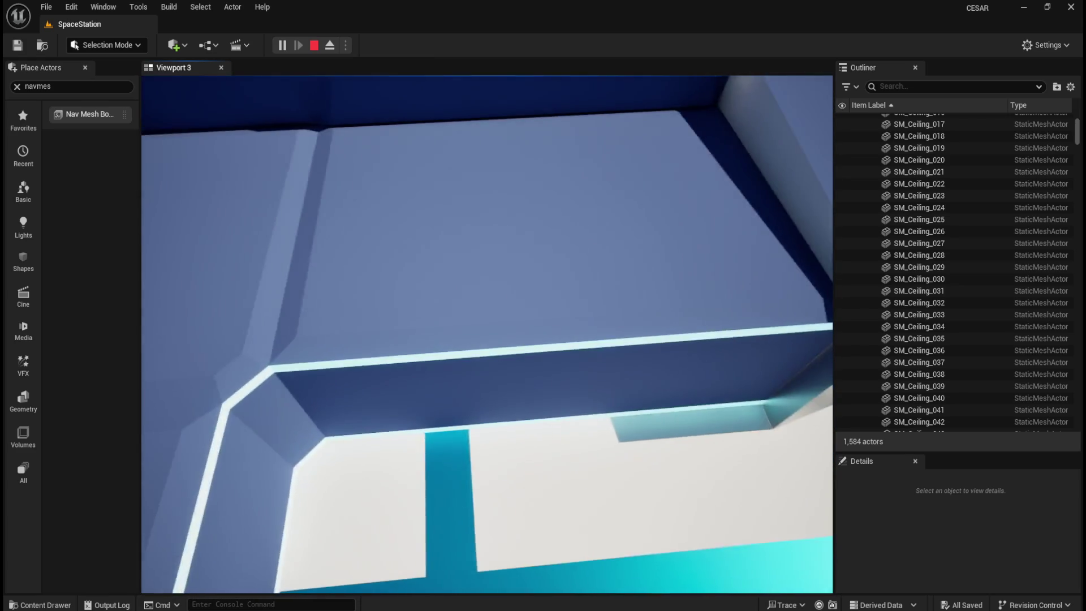
{"action": "key", "text": "w"}
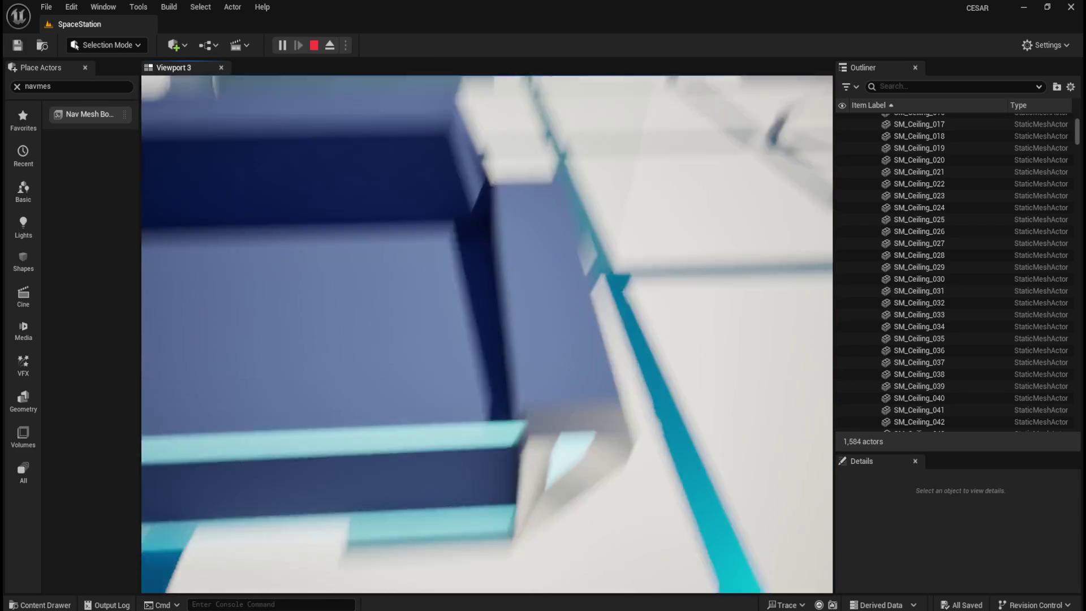
{"action": "key", "text": "w"}
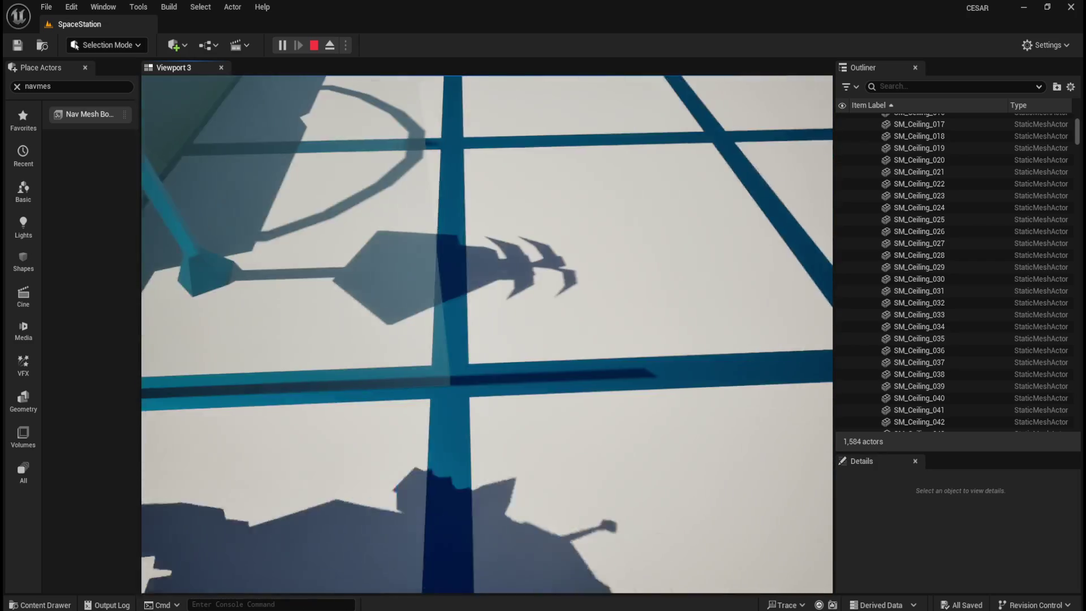
Step: Walk the player into and across the corner sofa to test collision, then stop playing
{"action": "key", "text": "w"}
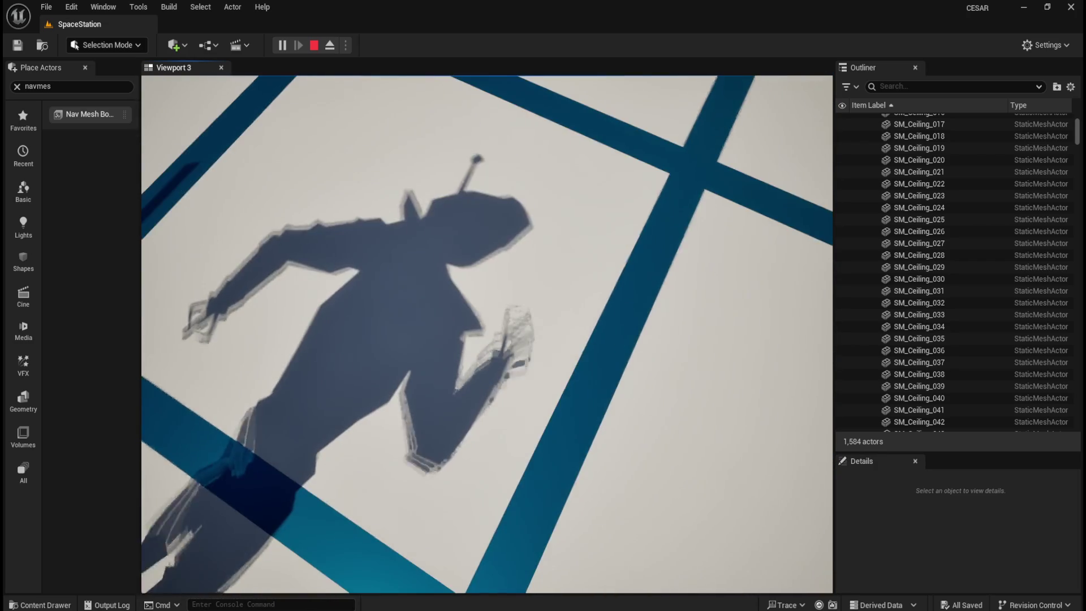
{"action": "key", "text": "w"}
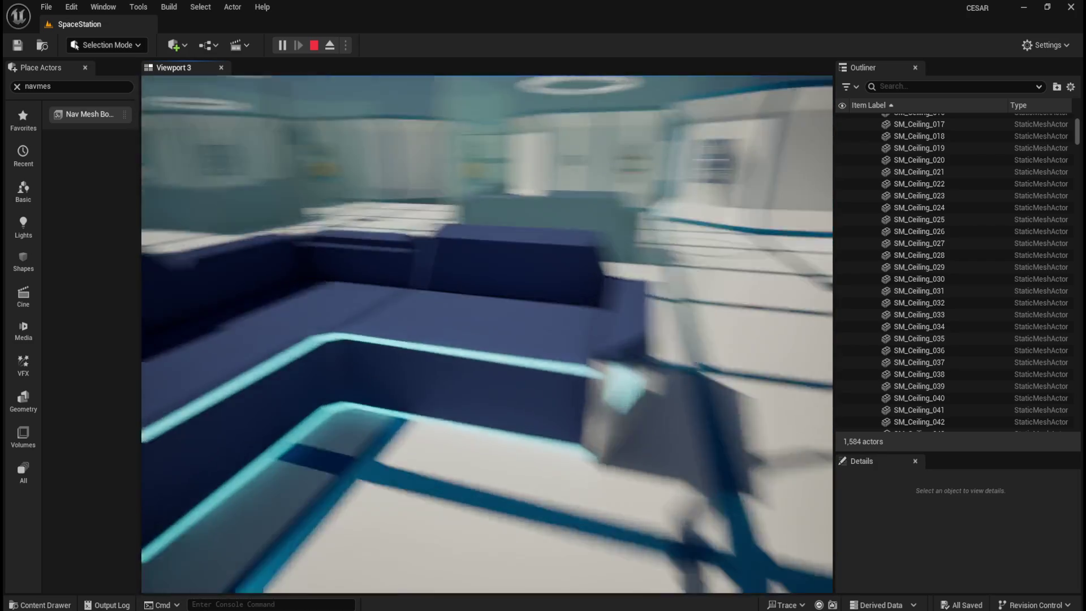
{"action": "key", "text": "w"}
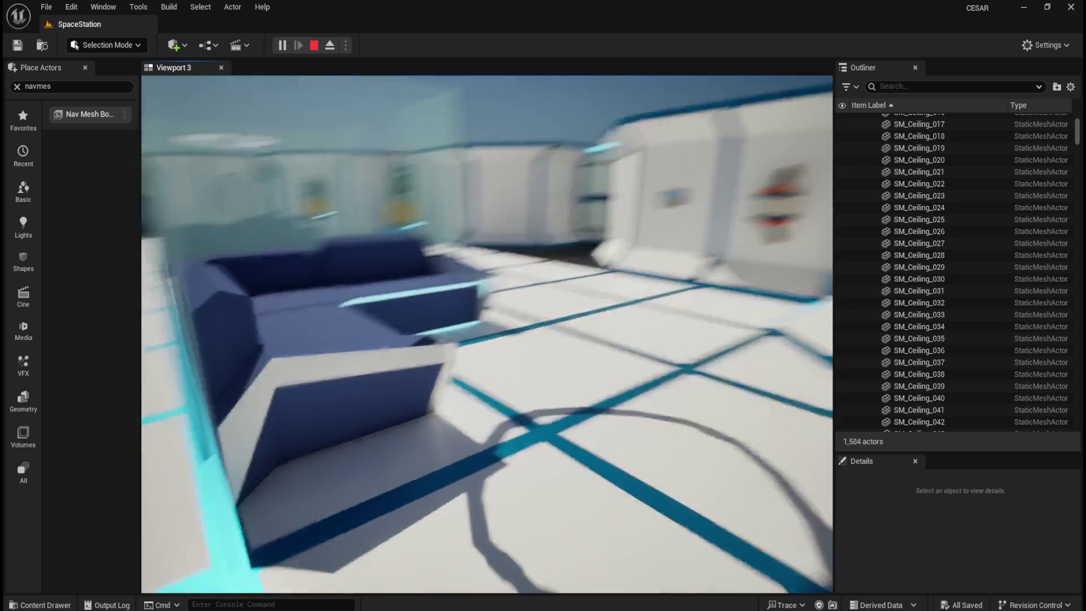
{"action": "key", "text": "w"}
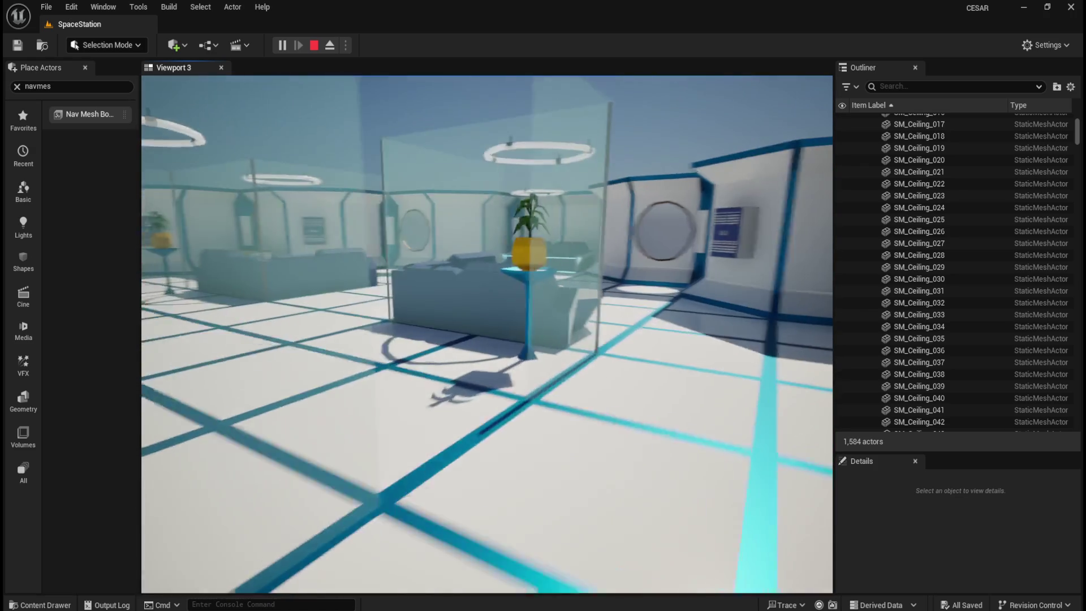
{"action": "key", "text": "w"}
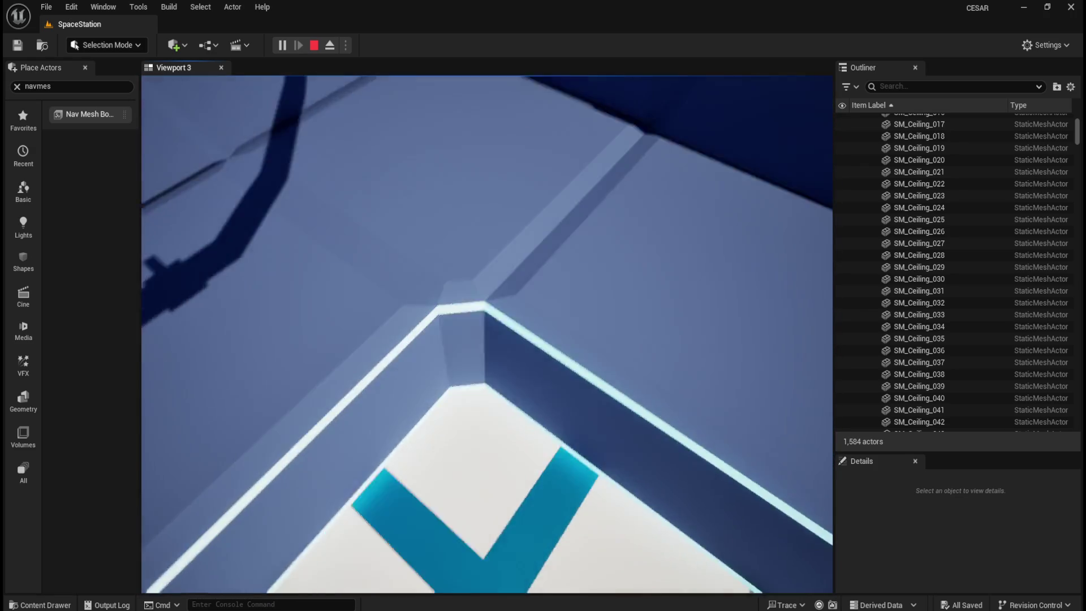
{"action": "key", "text": "w"}
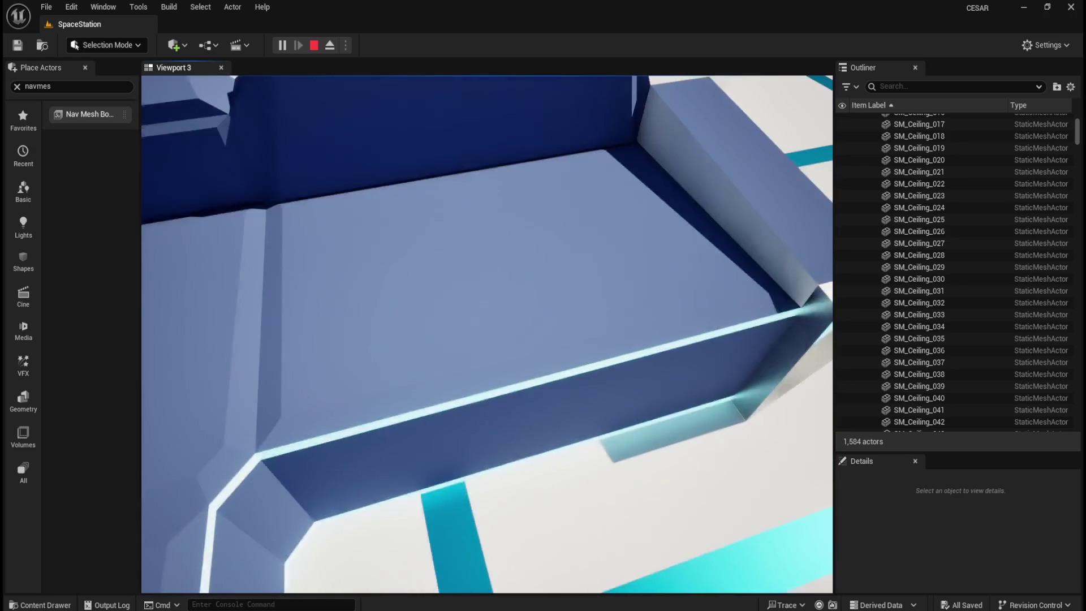
{"action": "key", "text": "w"}
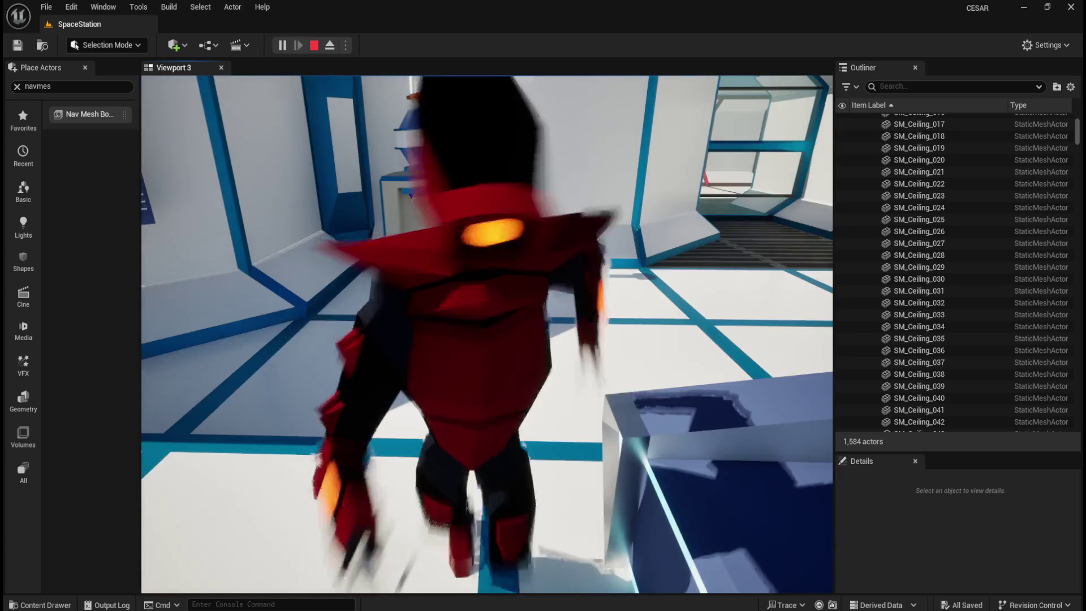
{"action": "key", "text": "w"}
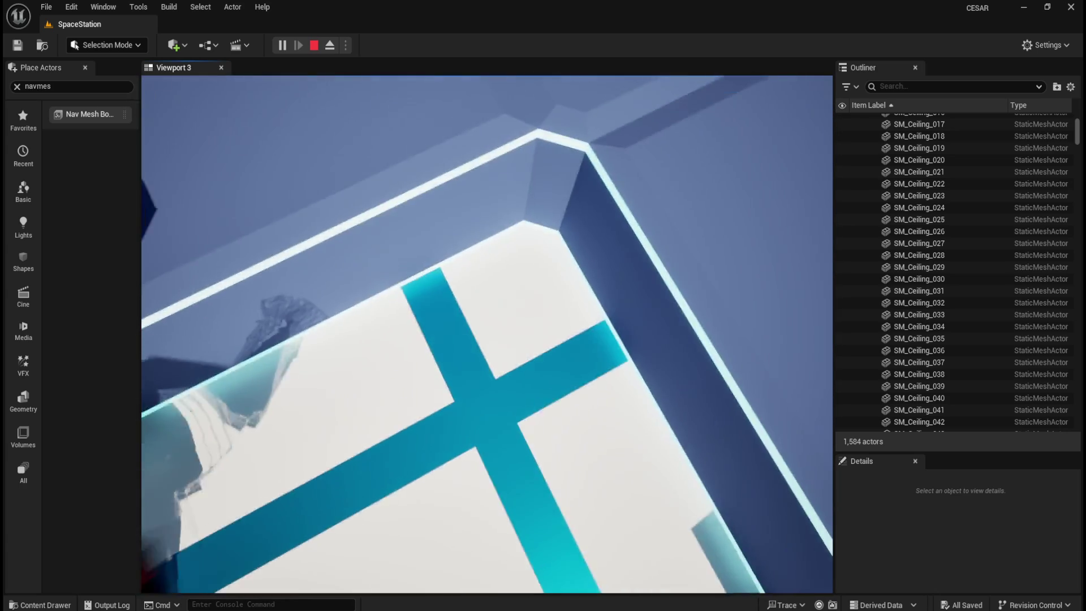
{"action": "key", "text": "Escape"}
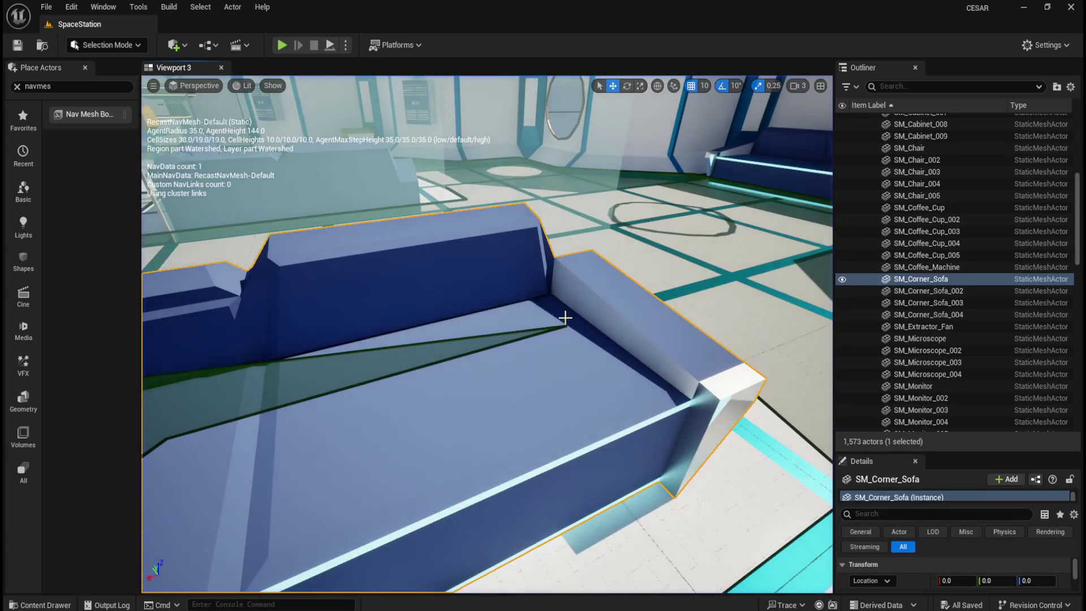
Step: Frame SM_Corner_Sofa and SM_Corner_Sofa_002 from the Outliner, then open SM_Corner_Sofa_002's mesh for editing
{"action": "scroll", "coordinate": [482, 265], "scroll_direction": "down", "scroll_amount": 10}
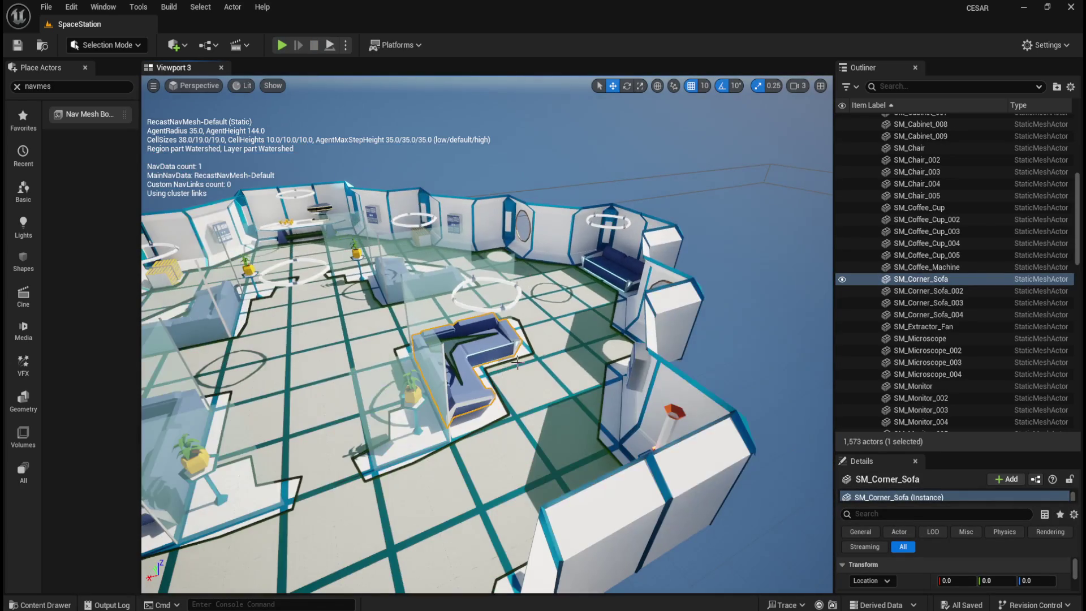
{"action": "left_click", "coordinate": [929, 290]}
{"action": "double_click", "coordinate": [930, 291]}
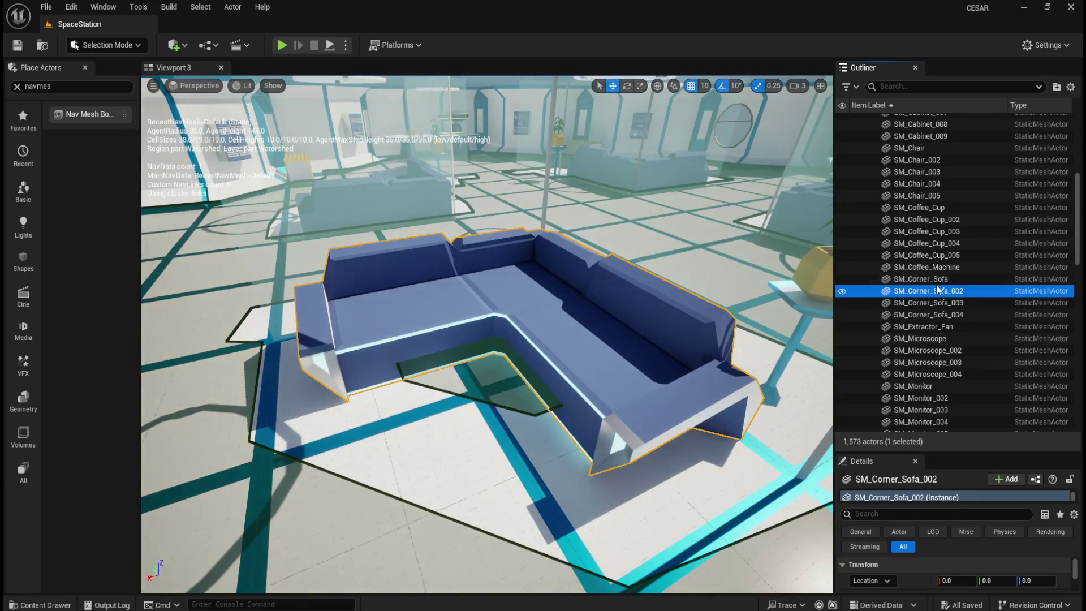
{"action": "double_click", "coordinate": [934, 279]}
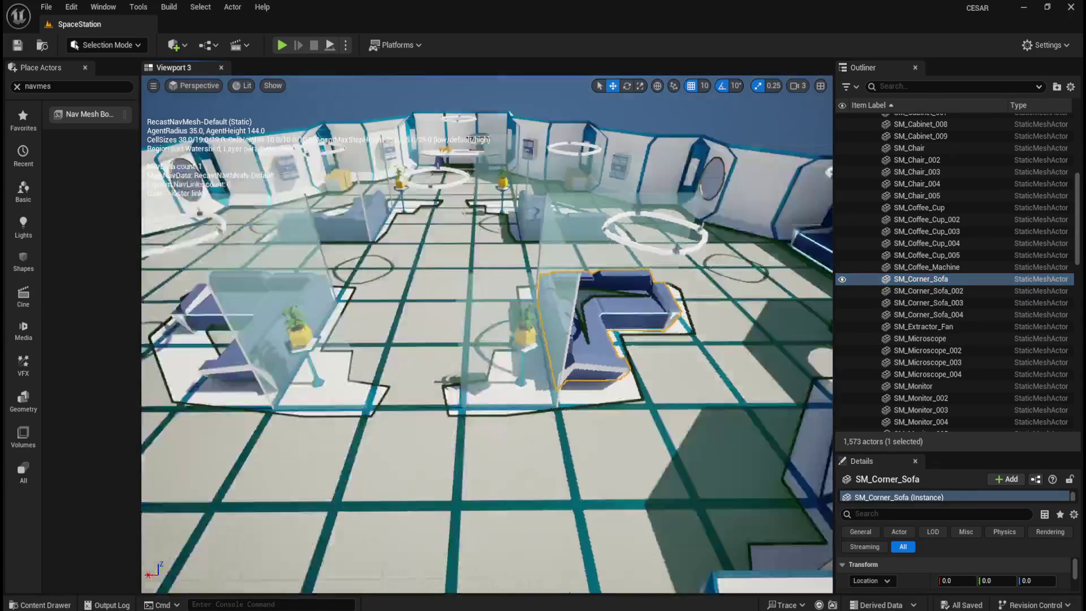
{"action": "left_click_drag", "start_coordinate": [560, 373], "coordinate": [578, 357]}
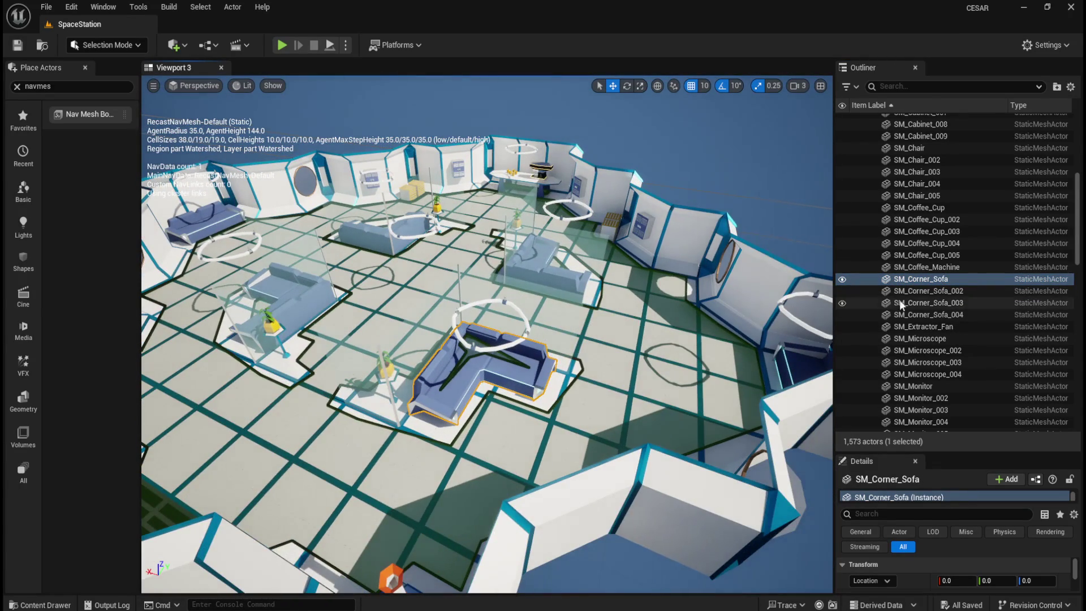
{"action": "double_click", "coordinate": [932, 291]}
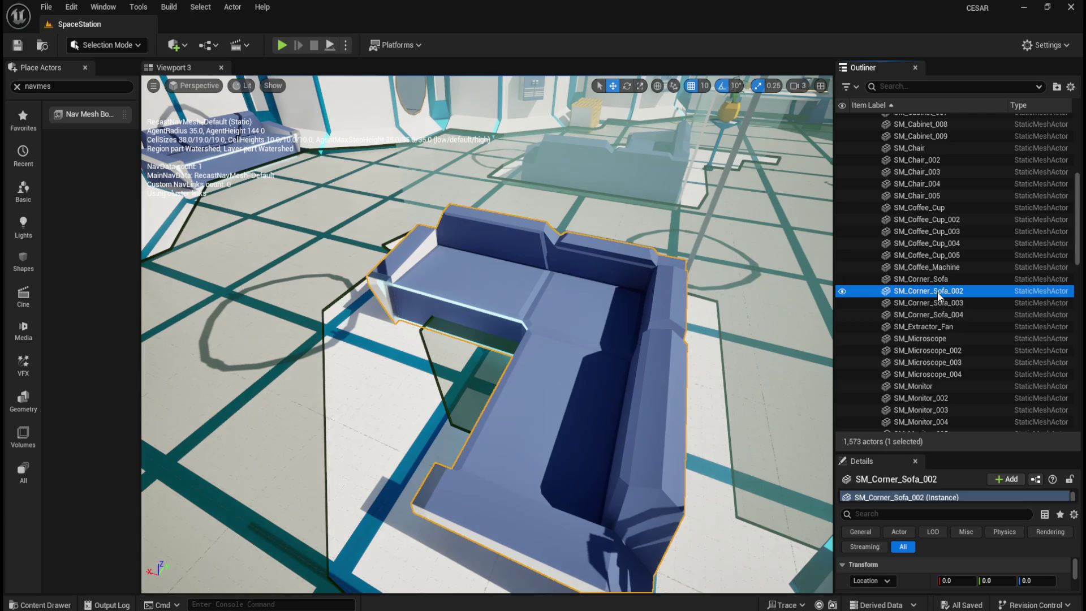
{"action": "right_click", "coordinate": [937, 295]}
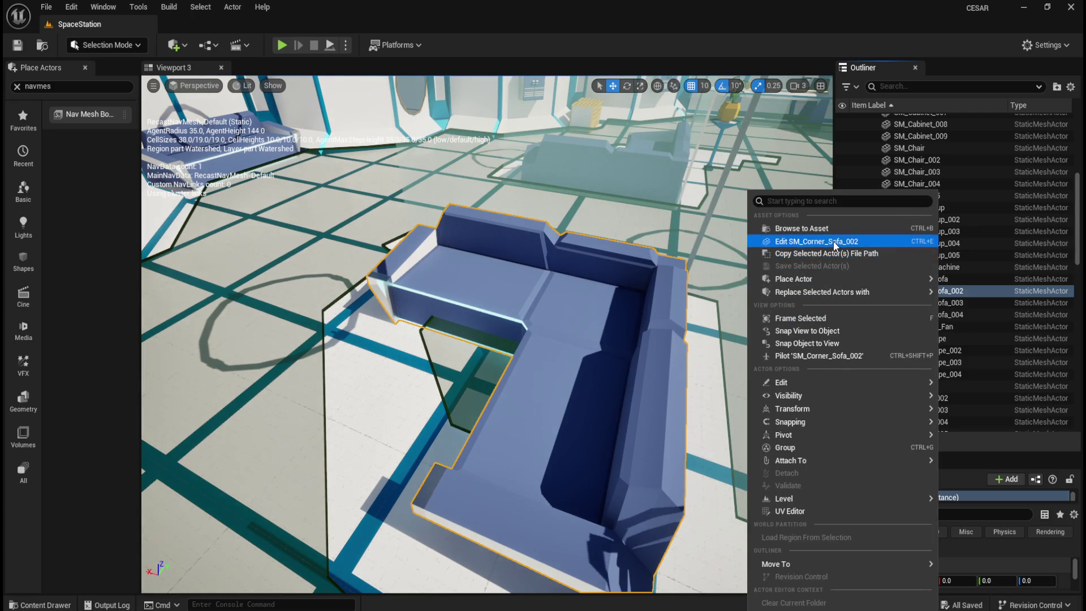
{"action": "left_click", "coordinate": [833, 241]}
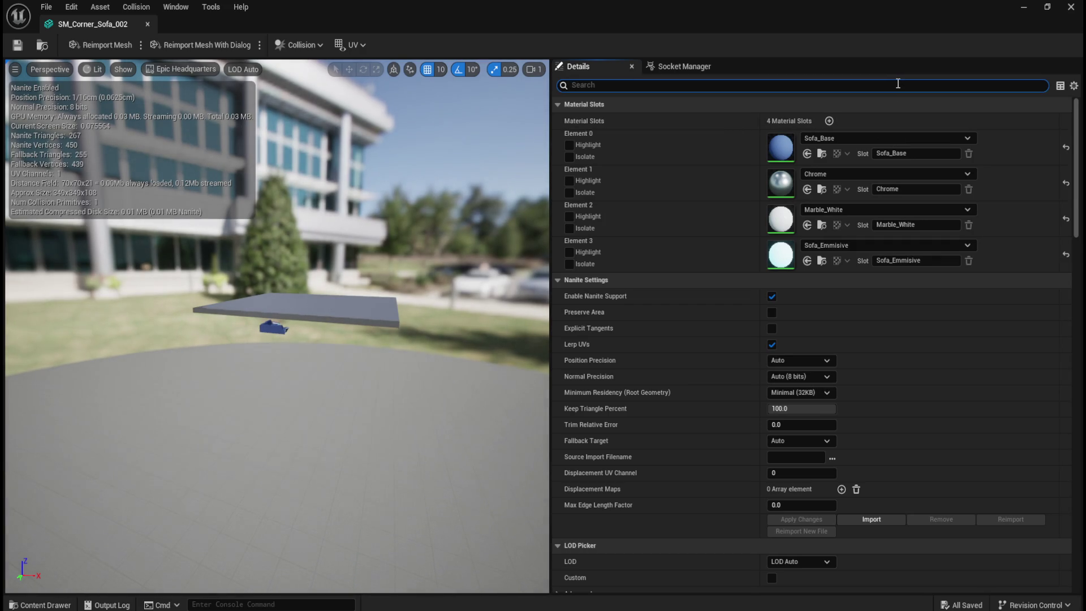
Step: Set SM_Corner_Sofa_002's Collision Complexity to Use Complex Collision As Simple and close its editor
{"action": "type", "text": "complex"}
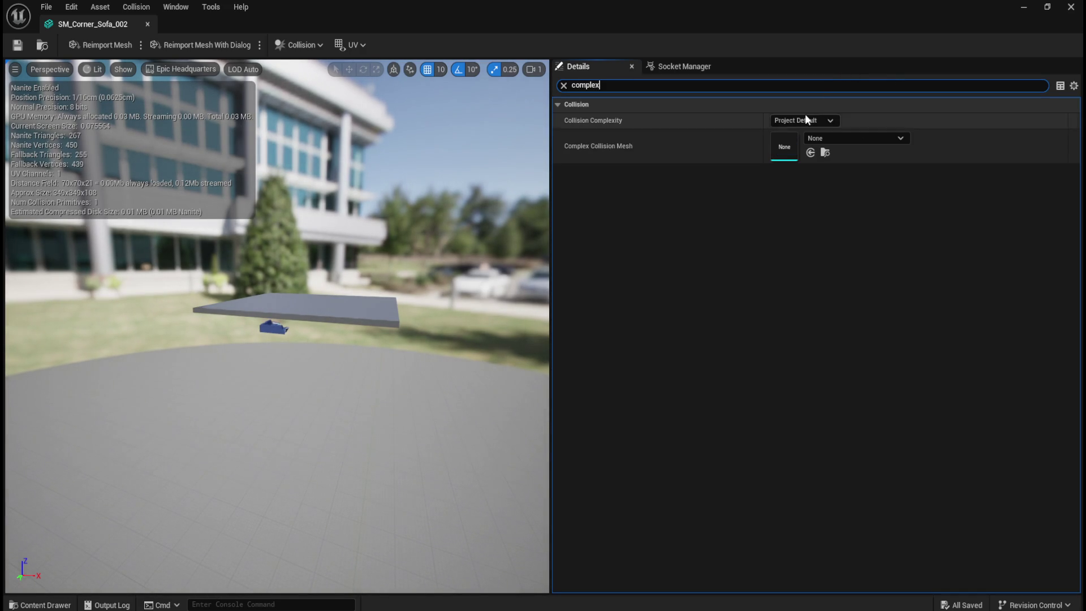
{"action": "left_click", "coordinate": [807, 118]}
{"action": "left_click", "coordinate": [807, 167]}
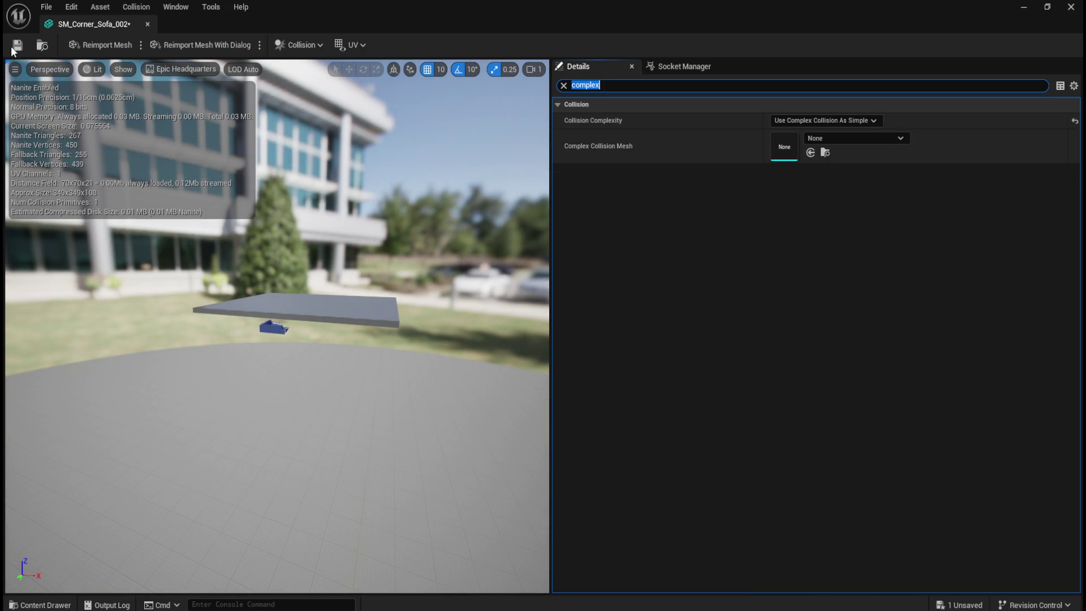
{"action": "left_click", "coordinate": [147, 24]}
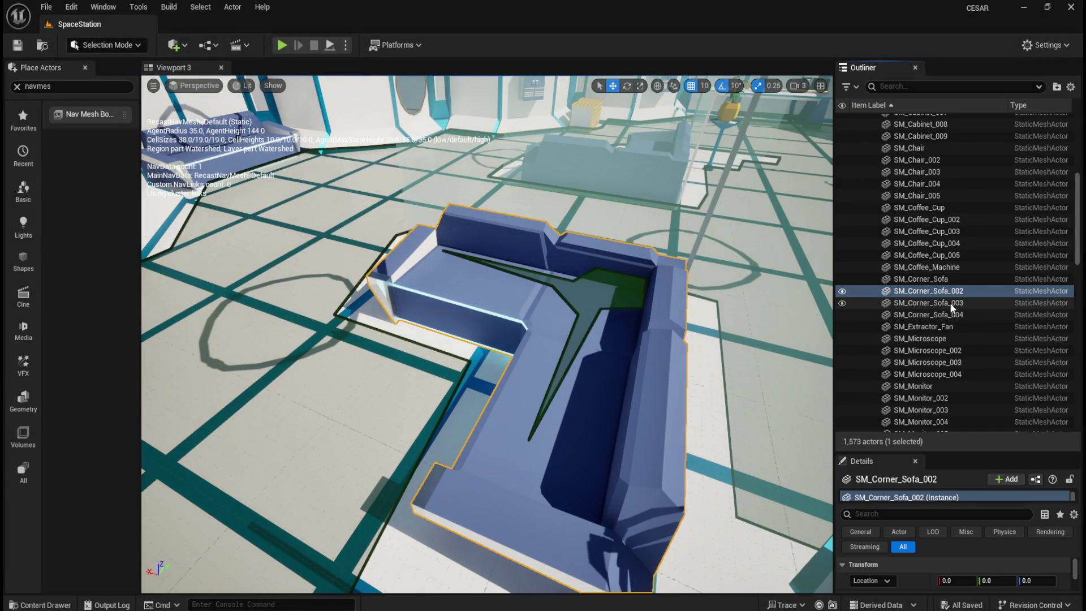
Step: Open SM_Corner_Sofa_003's mesh, set Collision Complexity to Use Complex Collision As Simple, and close it
{"action": "left_click", "coordinate": [939, 304]}
{"action": "key", "text": "f"}
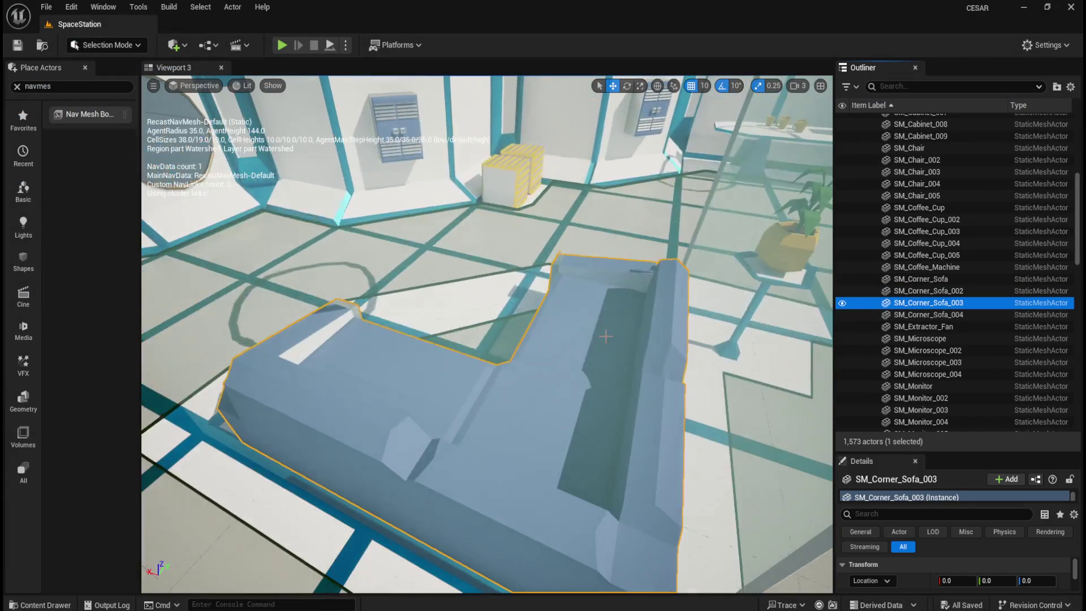
{"action": "right_click", "coordinate": [942, 307]}
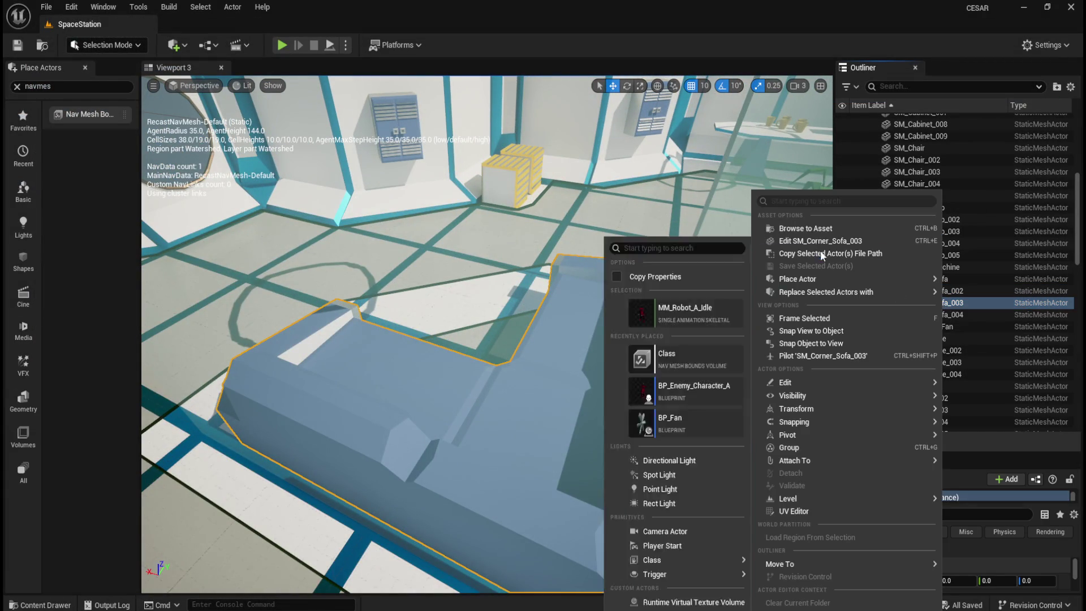
{"action": "left_click", "coordinate": [808, 238]}
{"action": "type", "text": "complex"}
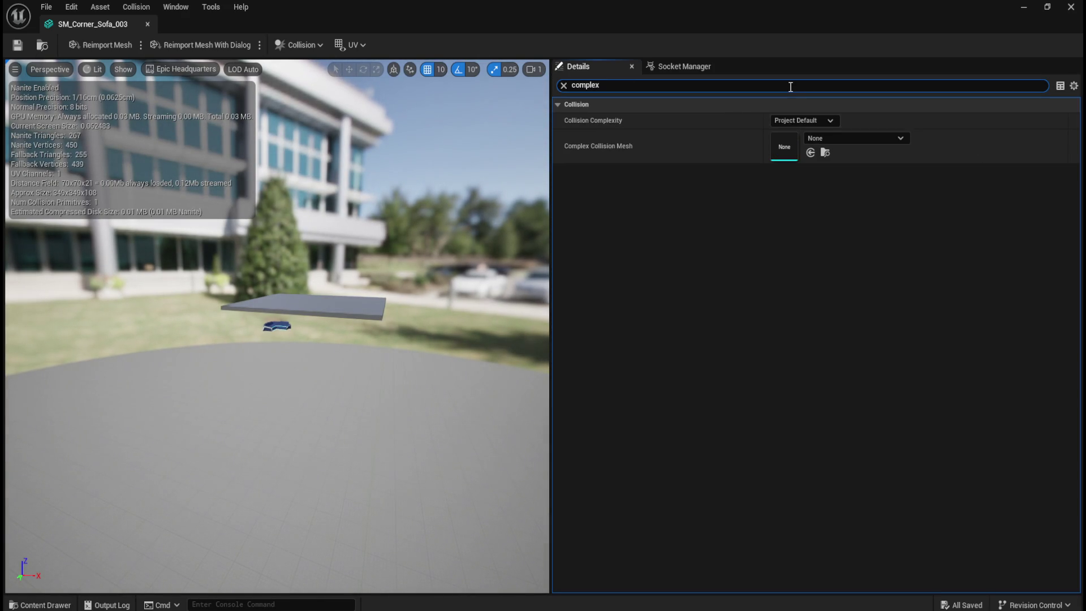
{"action": "left_click", "coordinate": [793, 110]}
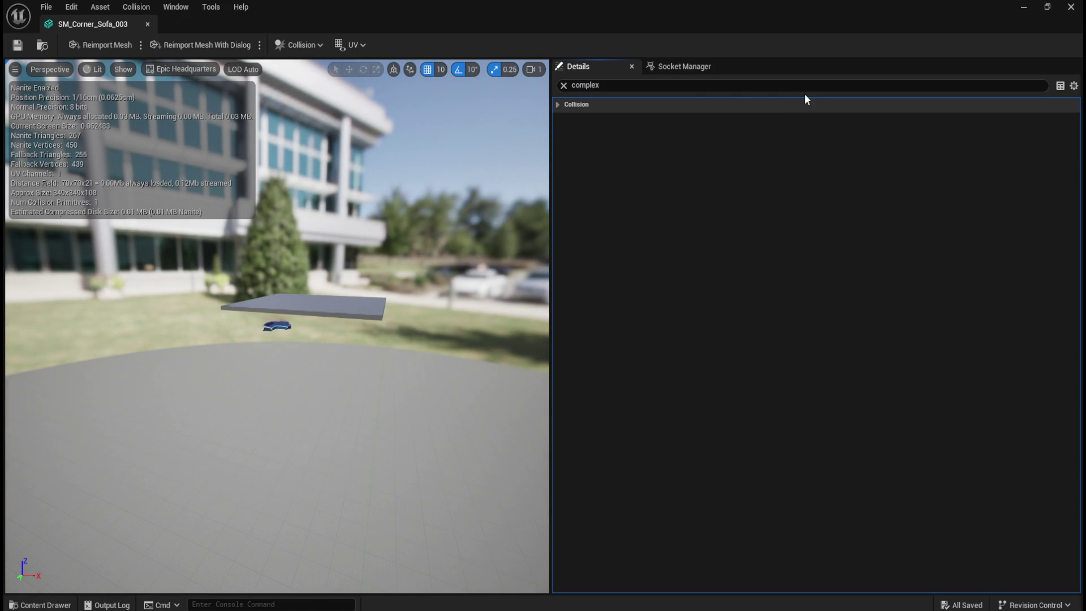
{"action": "left_click", "coordinate": [568, 103]}
{"action": "left_click", "coordinate": [824, 121]}
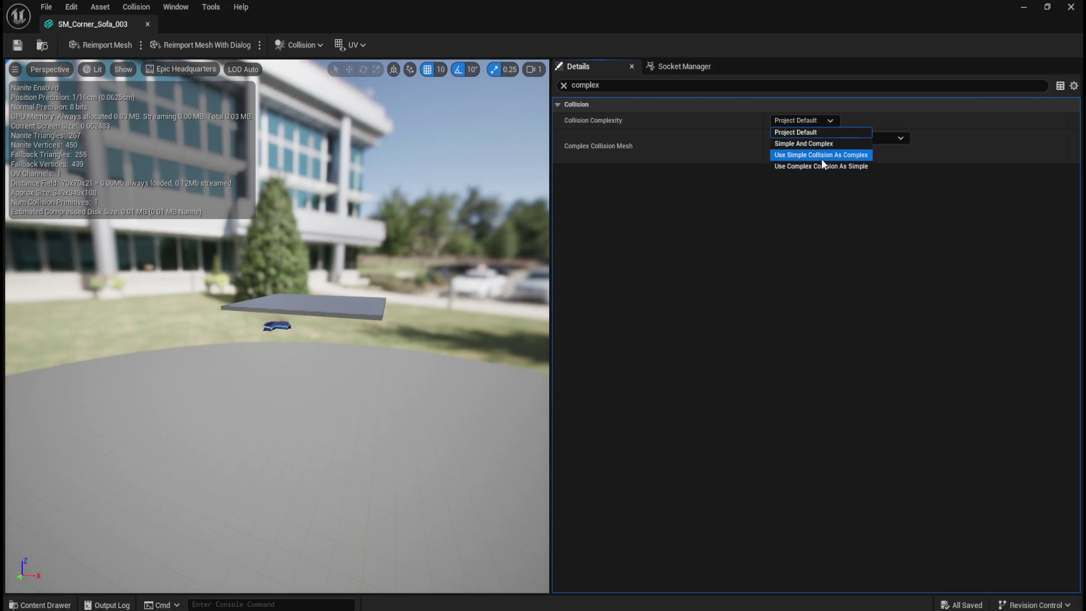
{"action": "left_click", "coordinate": [819, 166]}
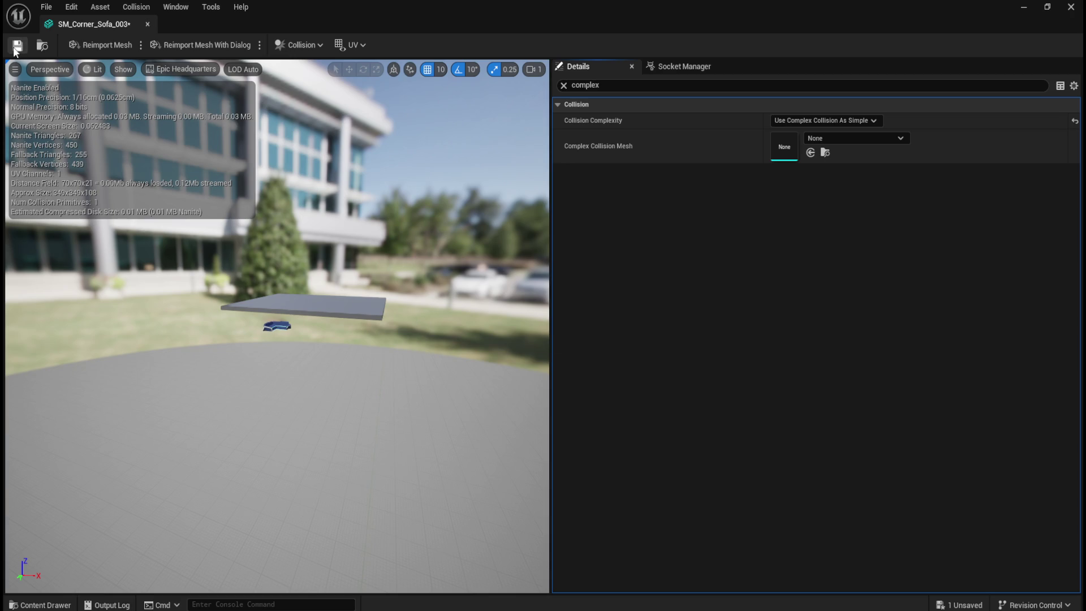
{"action": "left_click", "coordinate": [147, 24]}
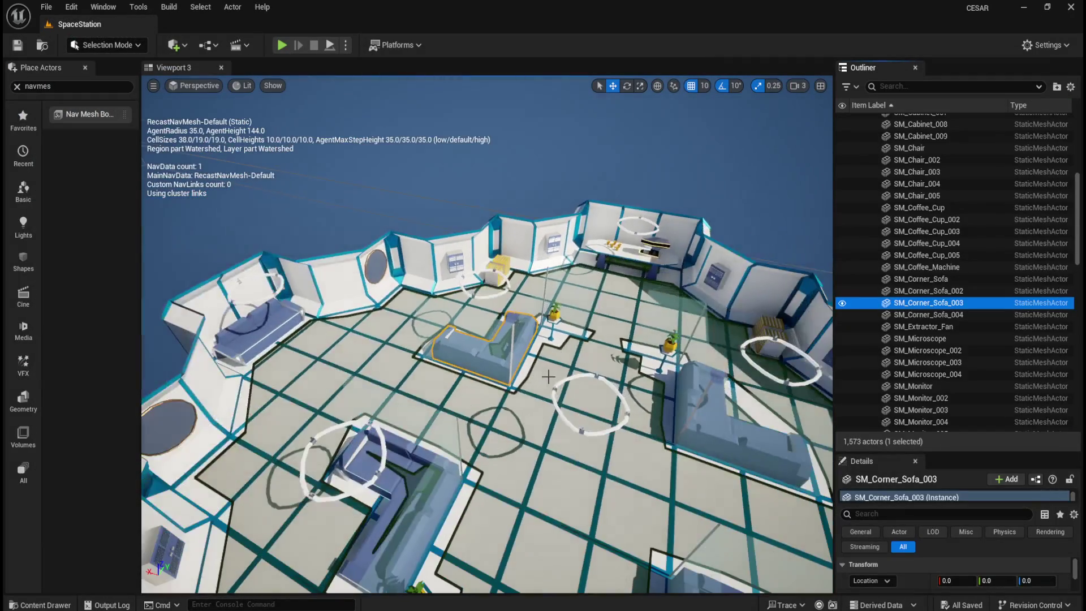
Step: Frame SM_Corner_Sofa_004 in the level, then open its mesh in the Static Mesh Editor
{"action": "double_click", "coordinate": [952, 315]}
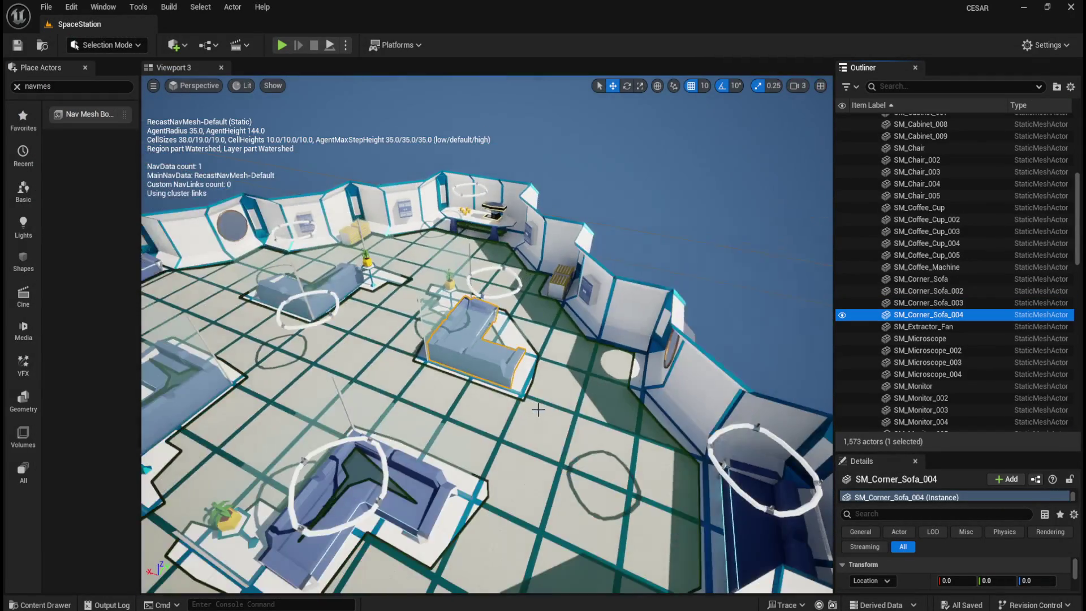
{"action": "scroll", "coordinate": [538, 410], "scroll_direction": "down", "scroll_amount": 5}
{"action": "mouse_move", "coordinate": [608, 391]}
{"action": "left_mouse_down"}
{"action": "mouse_move", "coordinate": [453, 379]}
{"action": "mouse_move", "coordinate": [509, 362]}
{"action": "mouse_move", "coordinate": [487, 369]}
{"action": "mouse_move", "coordinate": [498, 365]}
{"action": "mouse_move", "coordinate": [464, 356]}
{"action": "left_mouse_up"}
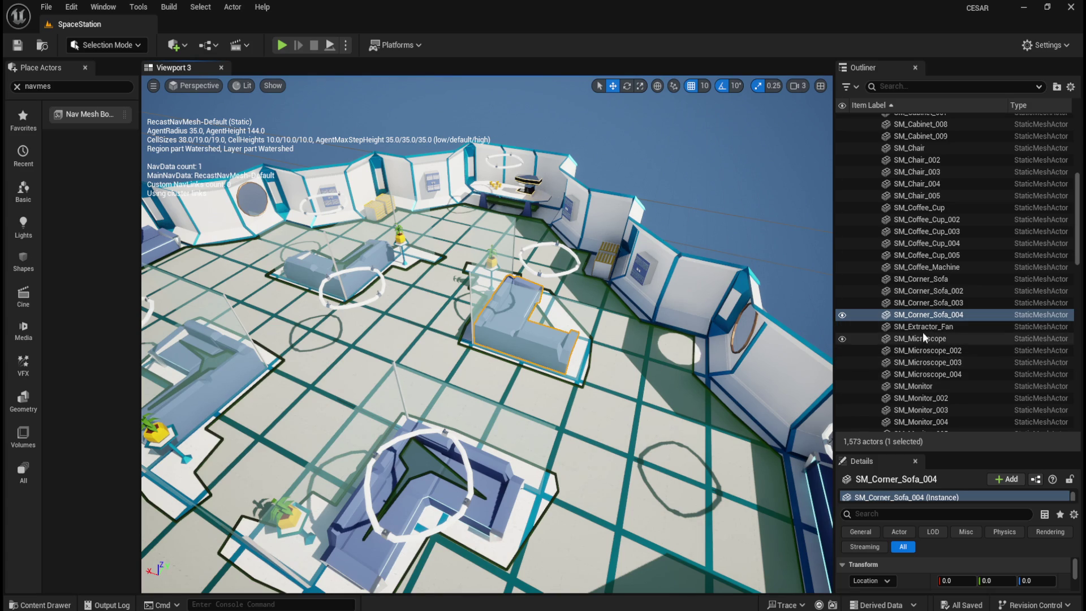
{"action": "double_click", "coordinate": [927, 303]}
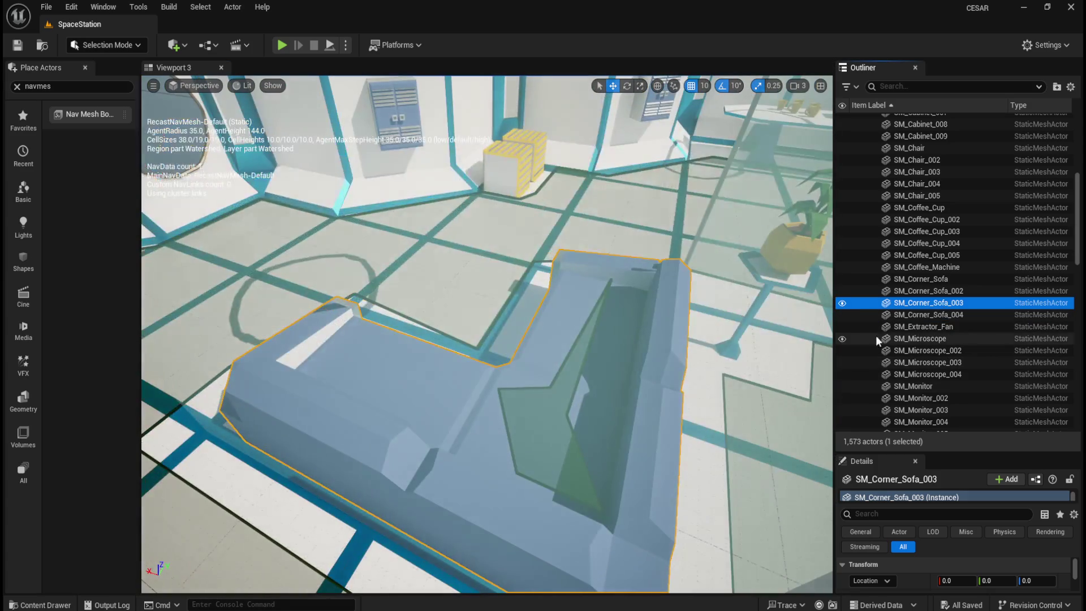
{"action": "double_click", "coordinate": [927, 314]}
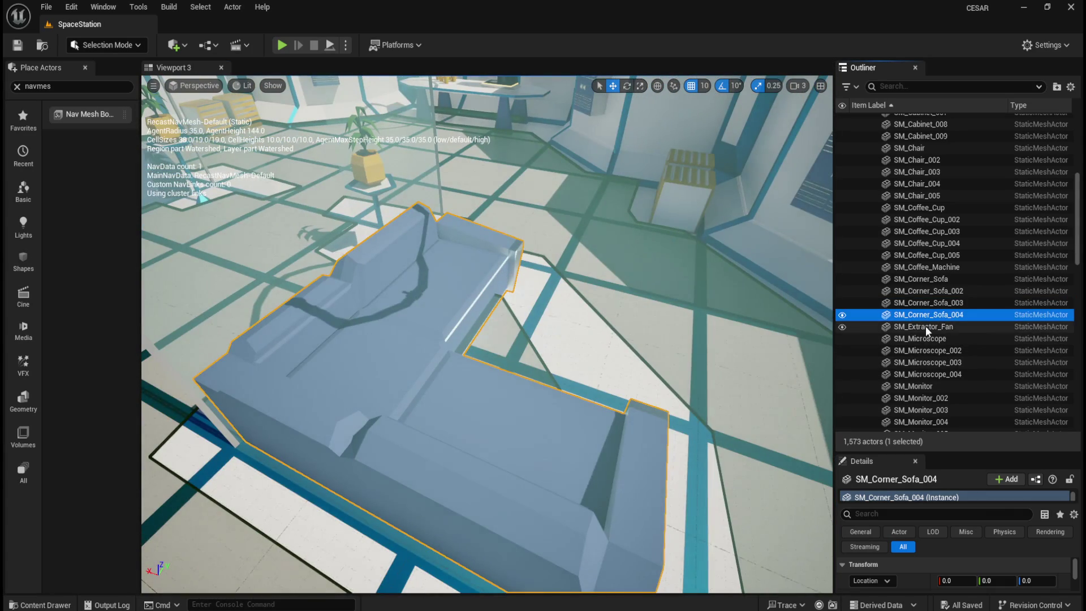
{"action": "right_click", "coordinate": [938, 322]}
{"action": "left_click", "coordinate": [798, 244]}
{"action": "type", "text": "complex"}
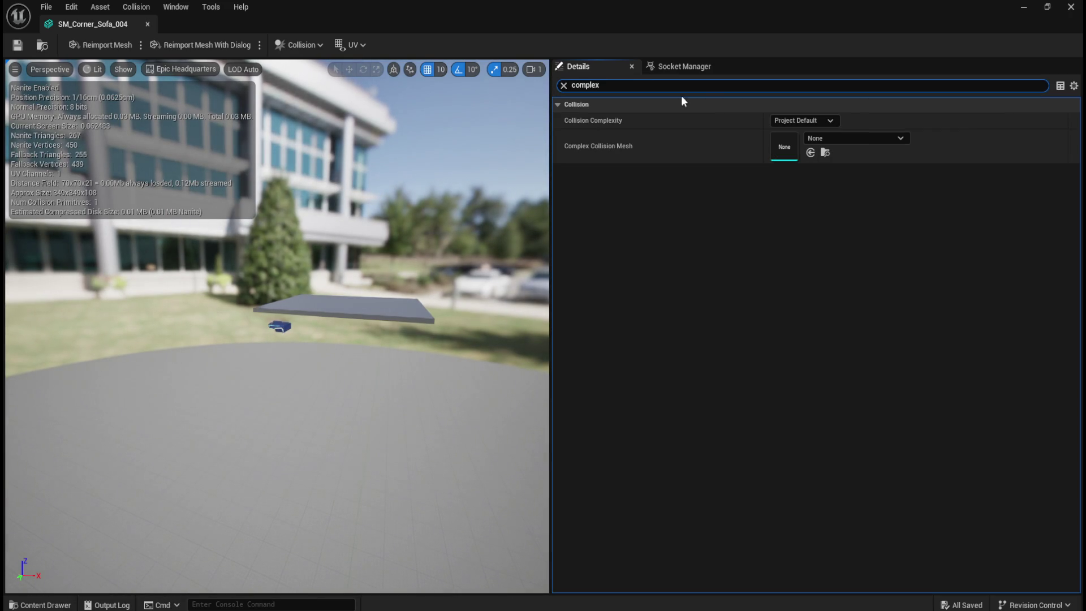
Step: Switch SM_Corner_Sofa_004 to Use Complex Collision As Simple and close its mesh editor
{"action": "left_click", "coordinate": [812, 117]}
{"action": "left_click", "coordinate": [808, 168]}
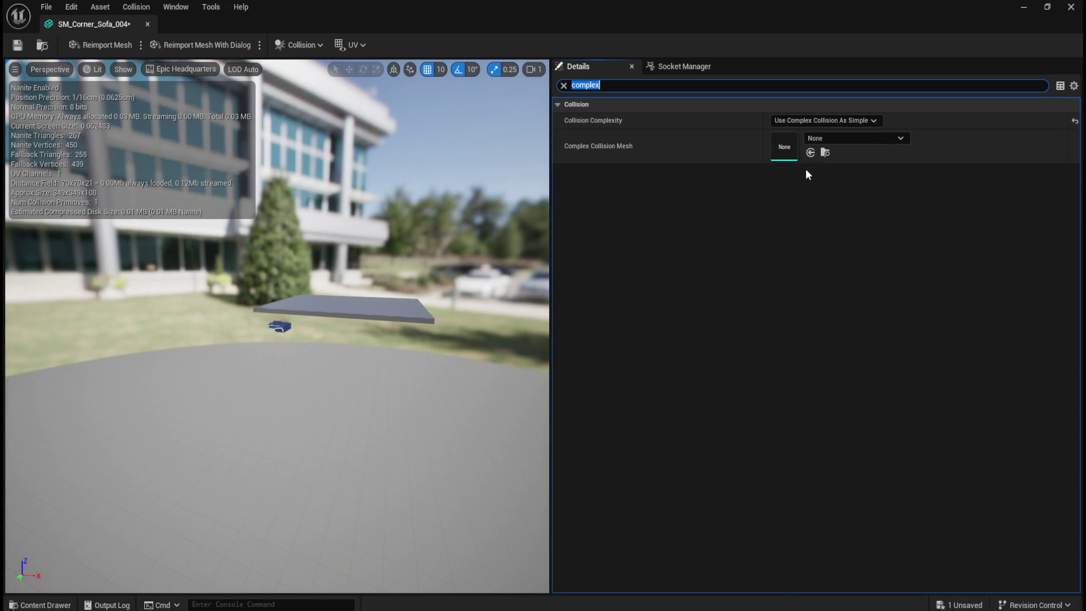
{"action": "left_click", "coordinate": [148, 25]}
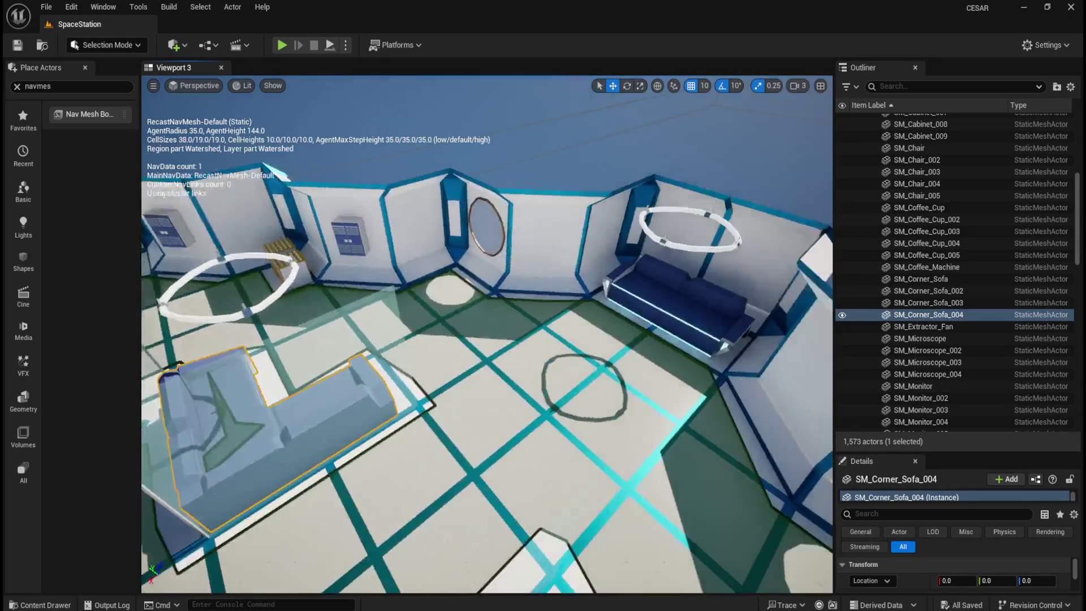
Step: Select and frame the blue sofa SM_Sofa_002, then open its mesh for editing
{"action": "left_click", "coordinate": [612, 344]}
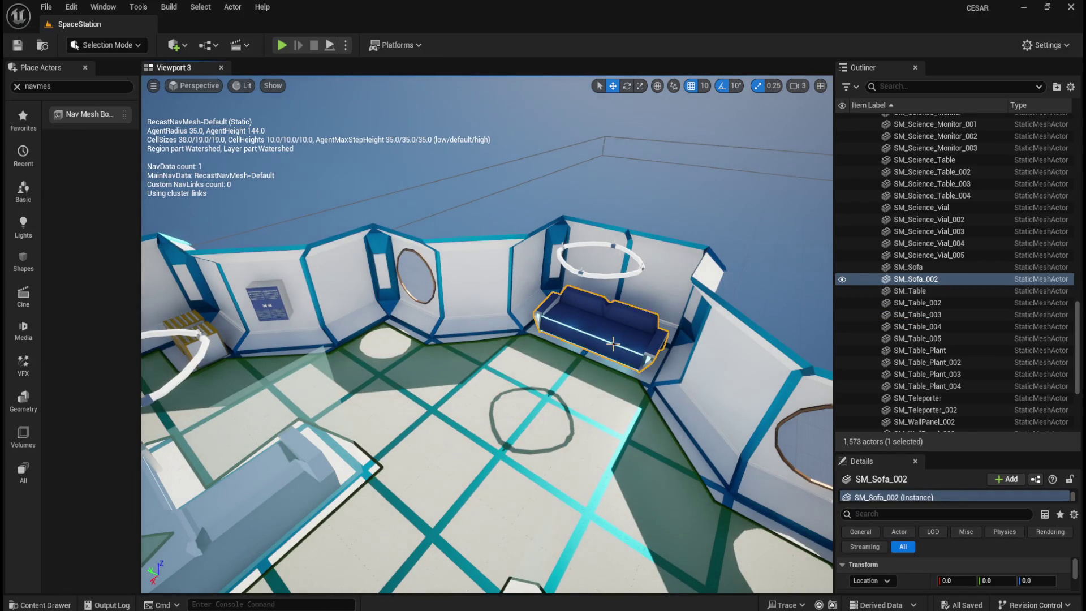
{"action": "key", "text": "f"}
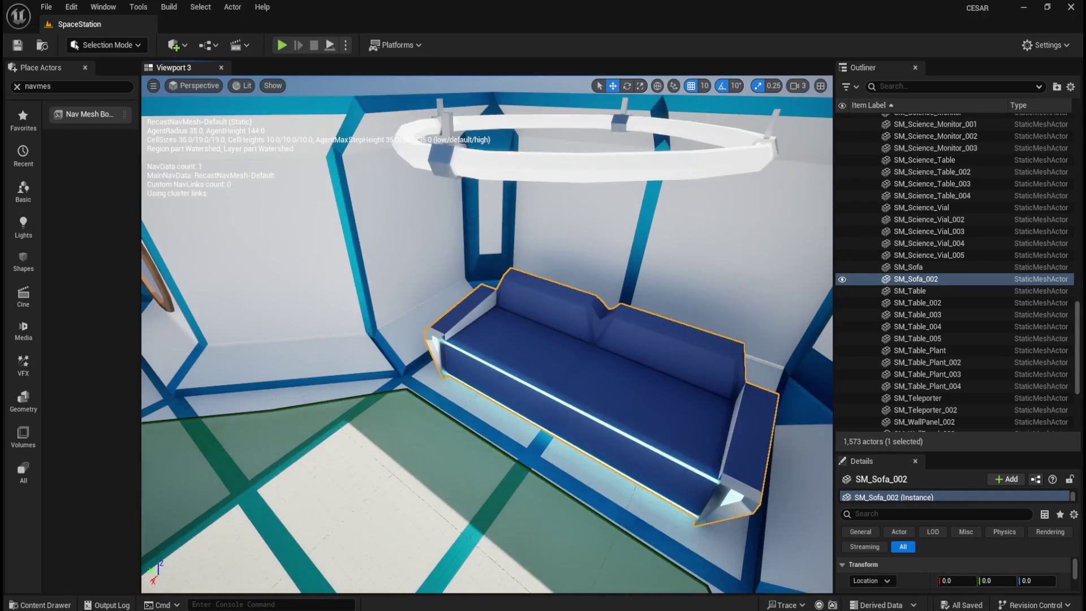
{"action": "left_click_drag", "start_coordinate": [588, 466], "coordinate": [556, 465]}
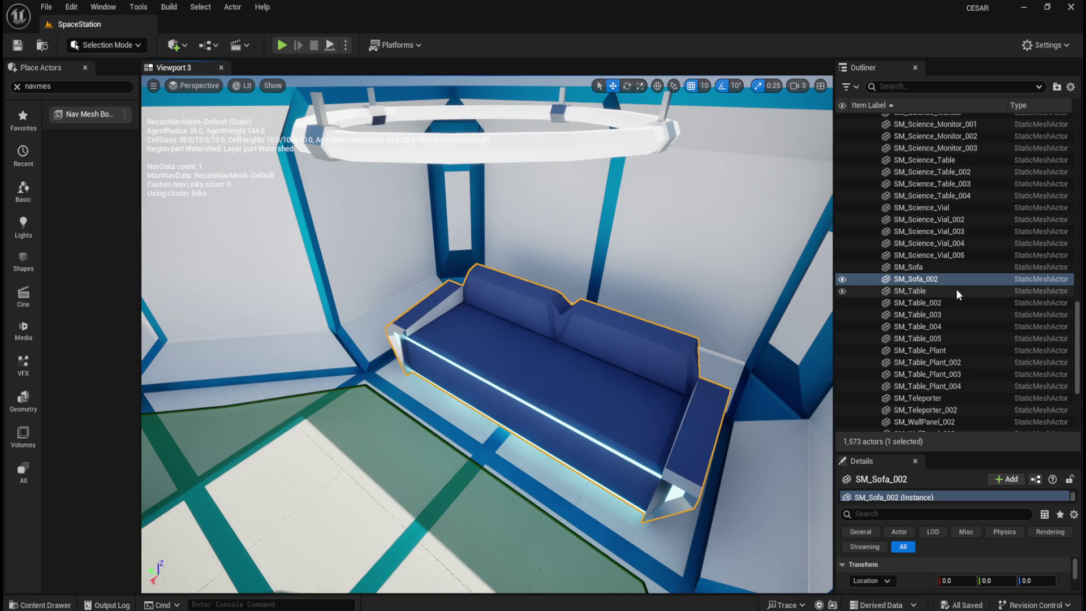
{"action": "right_click", "coordinate": [927, 281]}
{"action": "left_click", "coordinate": [893, 244]}
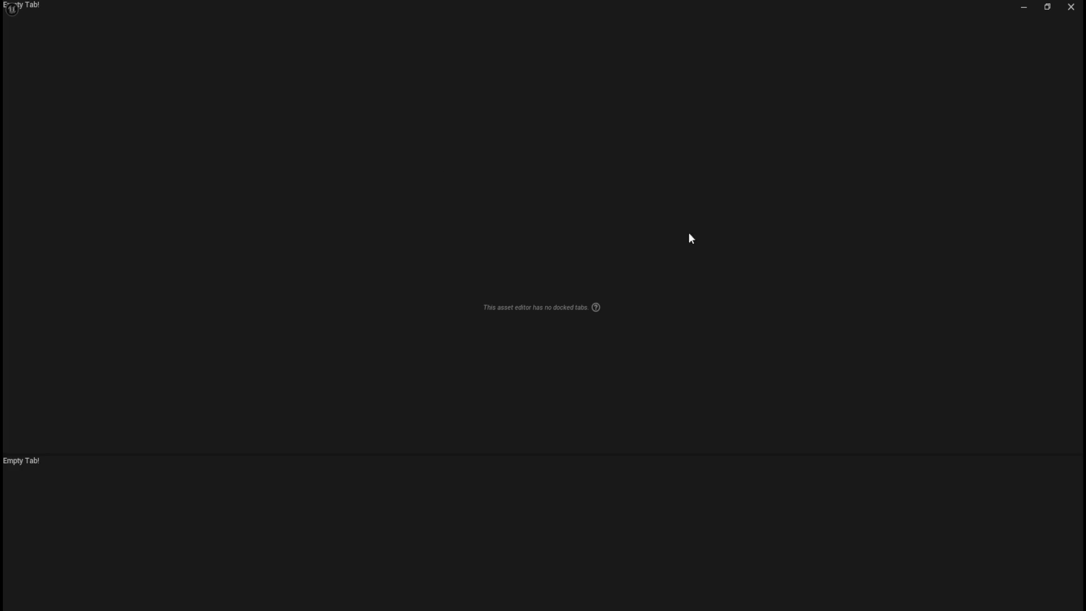
{"action": "scroll", "coordinate": [290, 348], "scroll_direction": "up", "scroll_amount": 5}
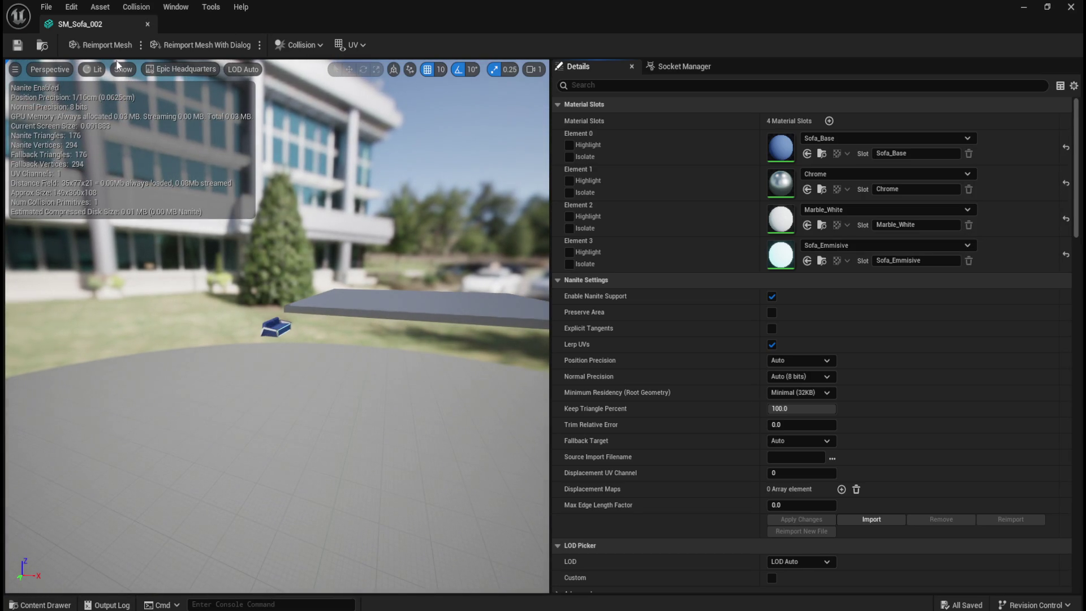
Step: Display SM_Sofa_002's simple collision box and orbit to inspect it, then close the editor
{"action": "left_click", "coordinate": [122, 69]}
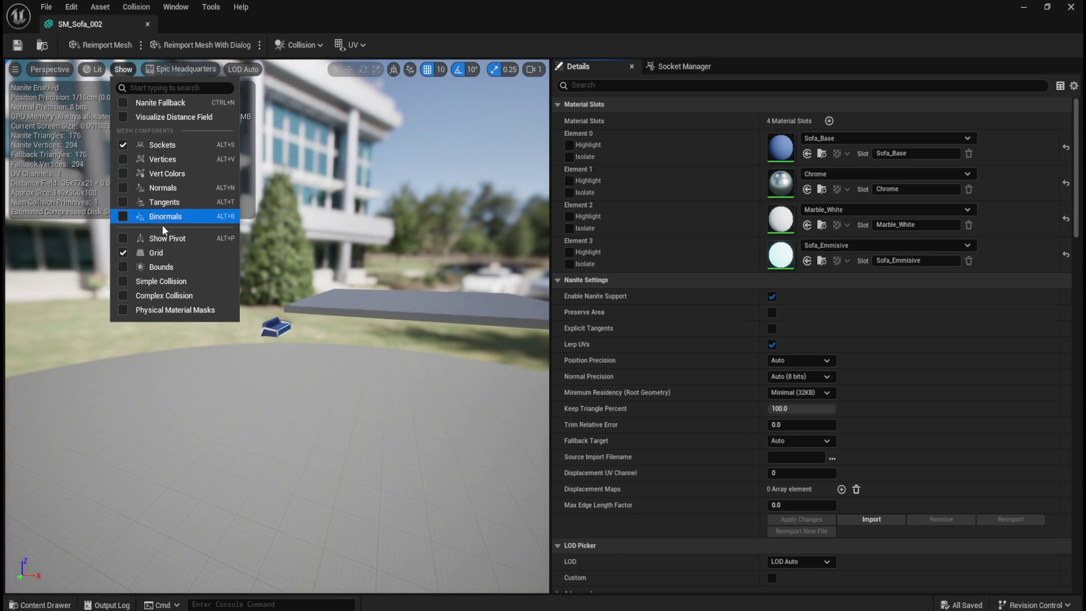
{"action": "left_click", "coordinate": [120, 282]}
{"action": "scroll", "coordinate": [283, 364], "scroll_direction": "up", "scroll_amount": 2}
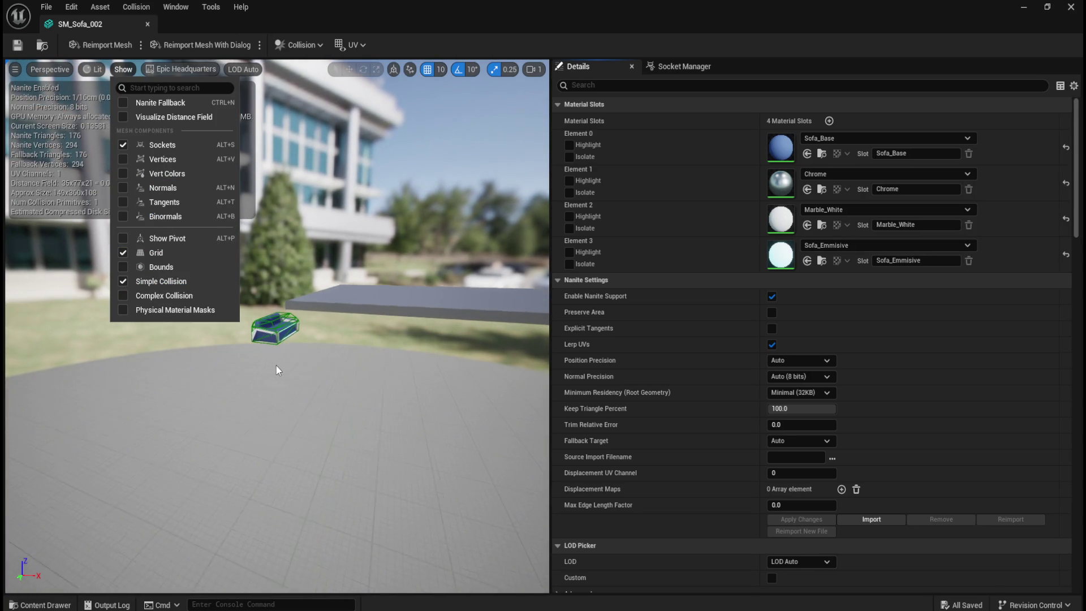
{"action": "scroll", "coordinate": [290, 376], "scroll_direction": "up", "scroll_amount": 10}
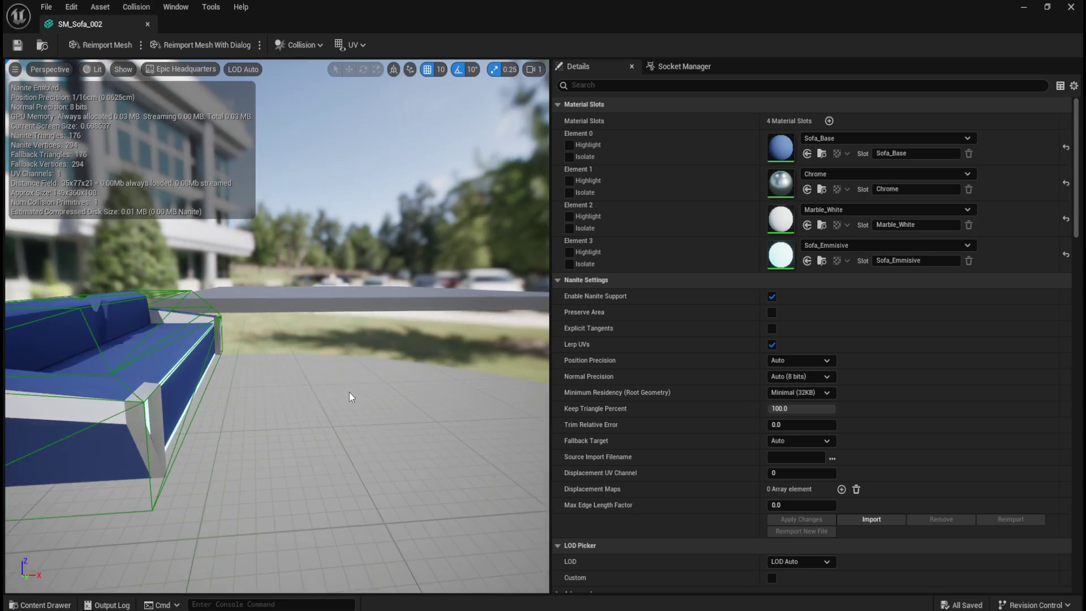
{"action": "mouse_move", "coordinate": [350, 396]}
{"action": "left_mouse_down"}
{"action": "mouse_move", "coordinate": [441, 398]}
{"action": "mouse_move", "coordinate": [362, 396]}
{"action": "mouse_move", "coordinate": [390, 351]}
{"action": "left_mouse_up"}
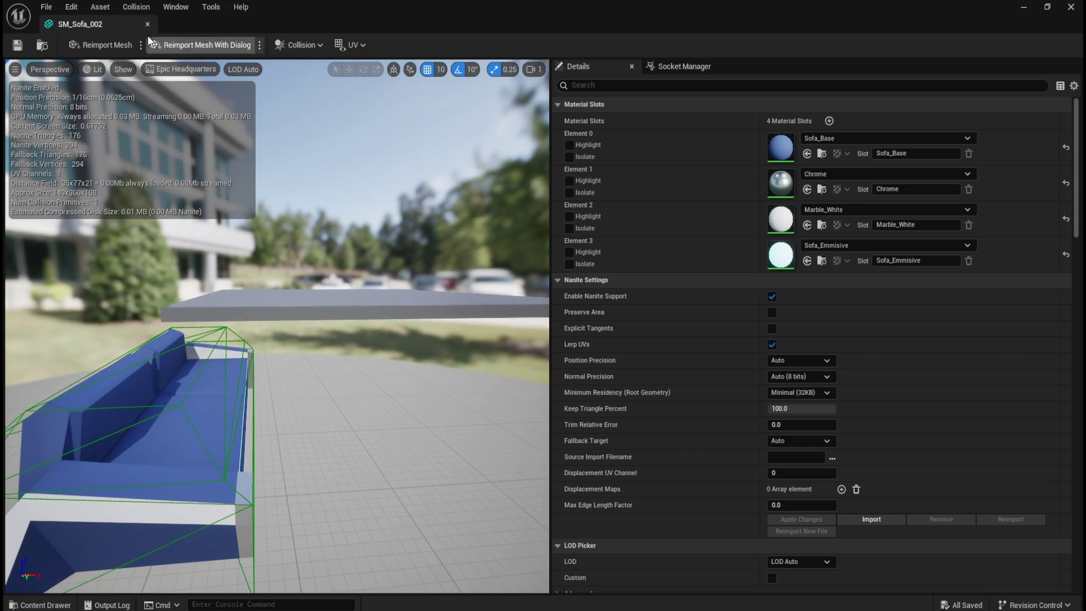
{"action": "left_click", "coordinate": [148, 24]}
{"action": "scroll", "coordinate": [566, 367], "scroll_direction": "down", "scroll_amount": 10}
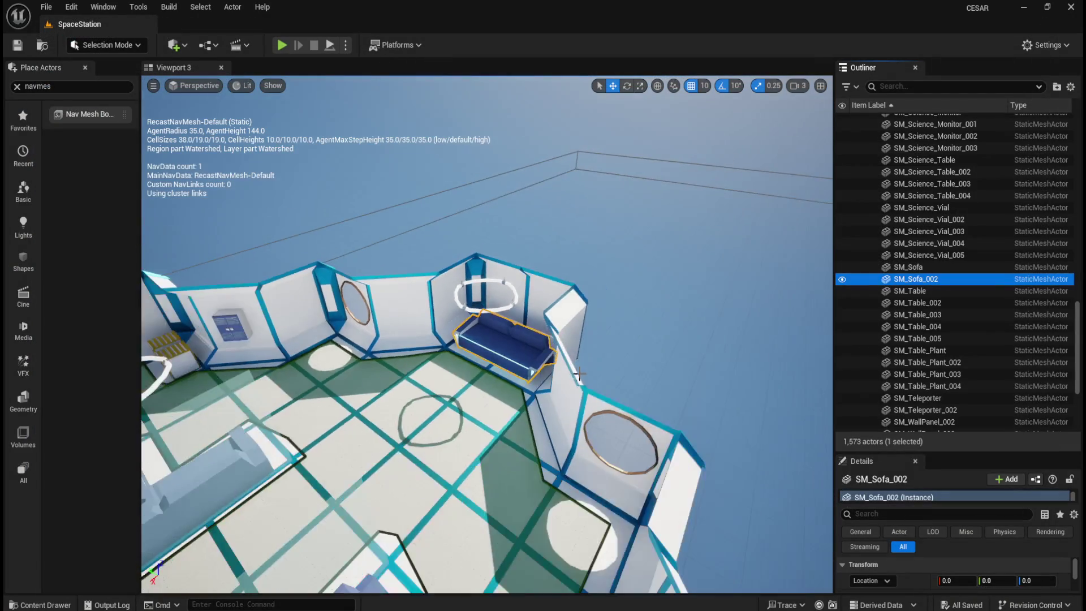
Step: Move the camera in on the corner sofa to check the navmesh wrapping it, then deselect
{"action": "left_click_drag", "start_coordinate": [578, 372], "coordinate": [570, 282]}
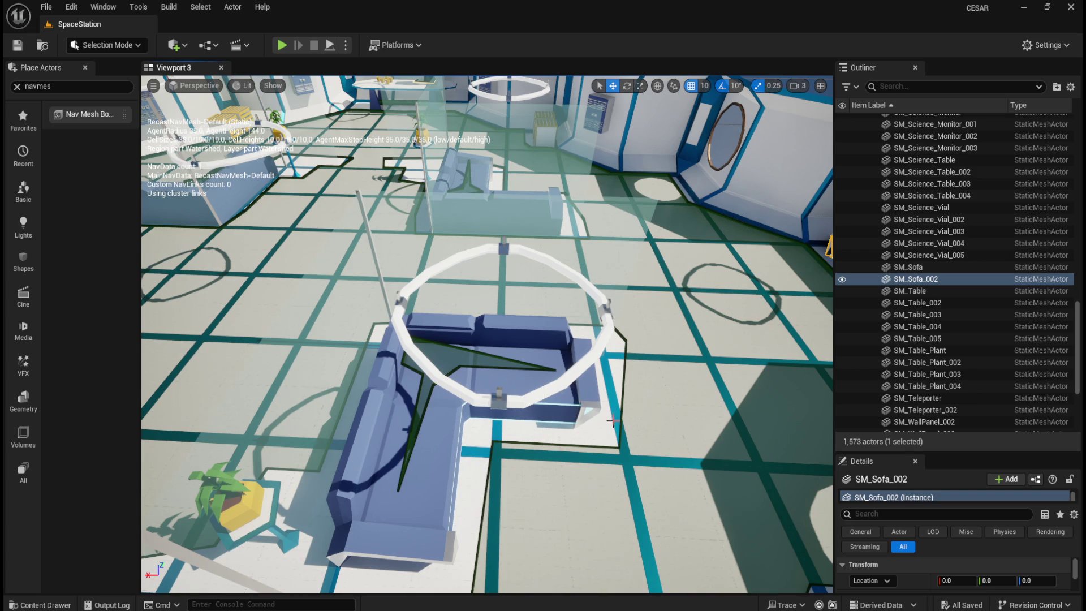
{"action": "left_click_drag", "start_coordinate": [612, 421], "coordinate": [518, 478]}
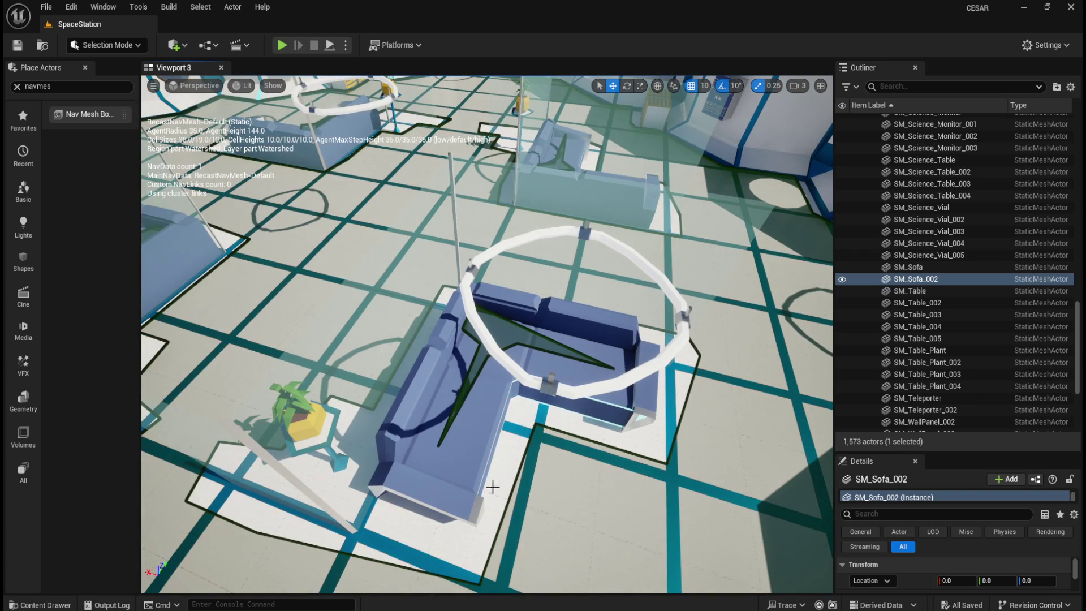
{"action": "scroll", "coordinate": [597, 451], "scroll_direction": "down", "scroll_amount": 10}
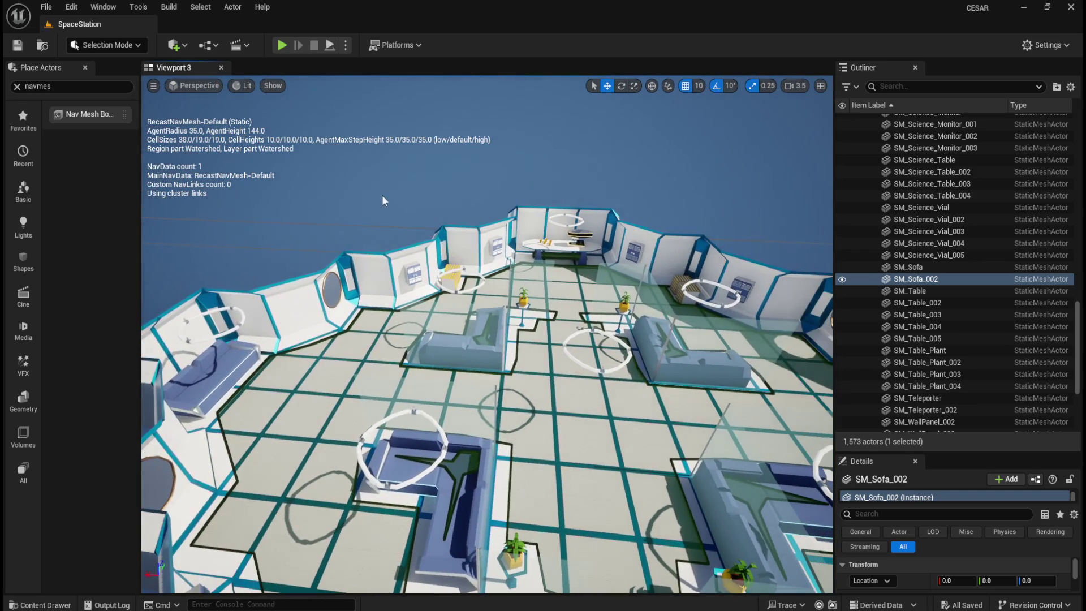
{"action": "key", "text": "Escape"}
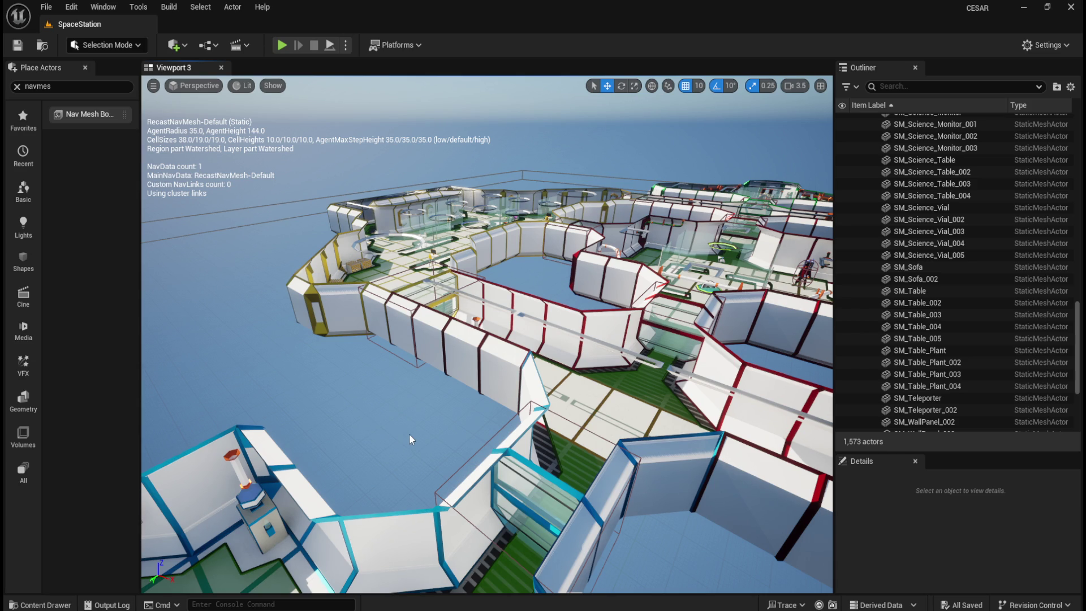
{"action": "left_click_drag", "start_coordinate": [406, 459], "coordinate": [417, 410]}
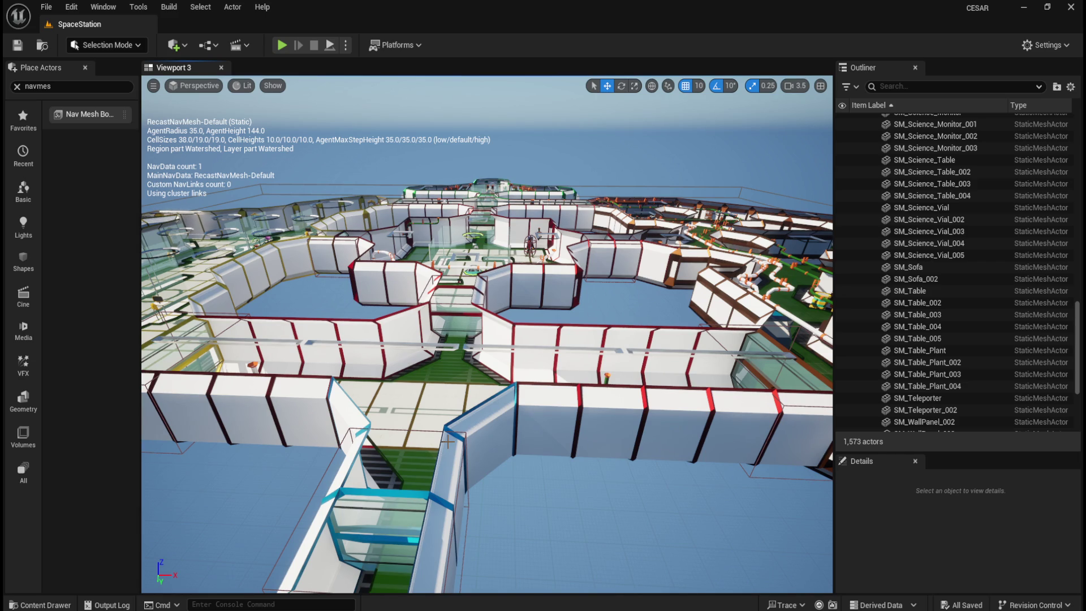
{"action": "mouse_move", "coordinate": [449, 422]}
{"action": "left_mouse_down"}
{"action": "mouse_move", "coordinate": [421, 379]}
{"action": "mouse_move", "coordinate": [506, 237]}
{"action": "left_mouse_up"}
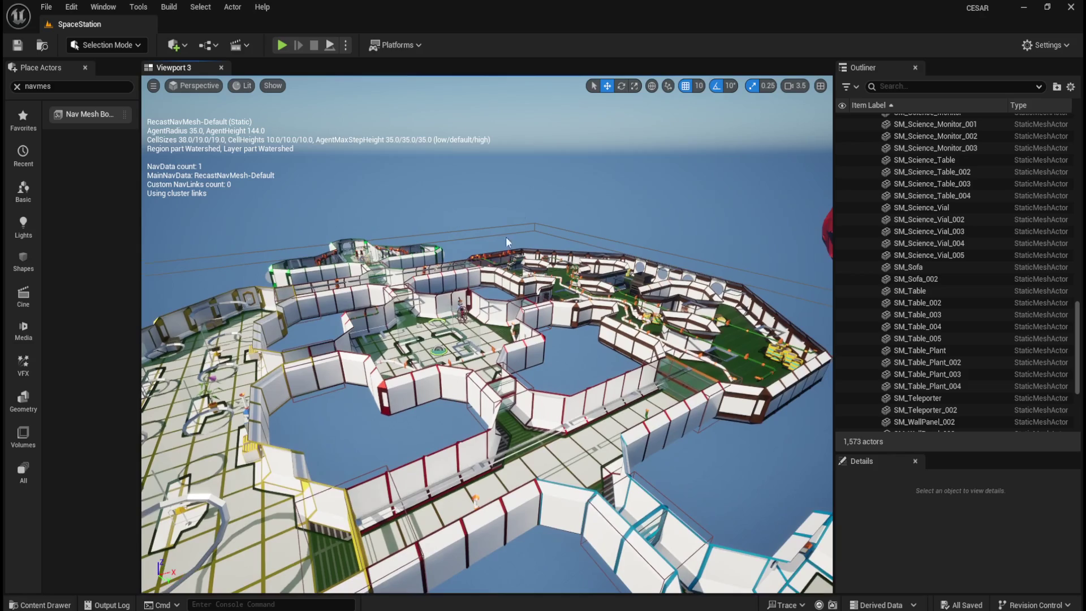